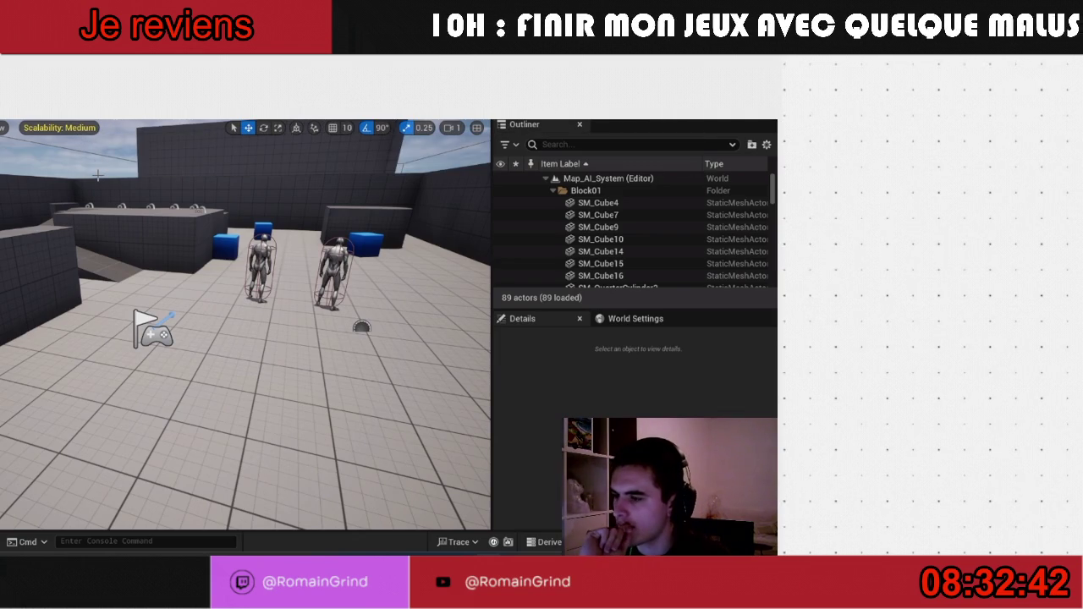
# - Delete both placed enemy characters from the arena
pyautogui.moveTo(98, 175); pyautogui.dragTo(117, 208)
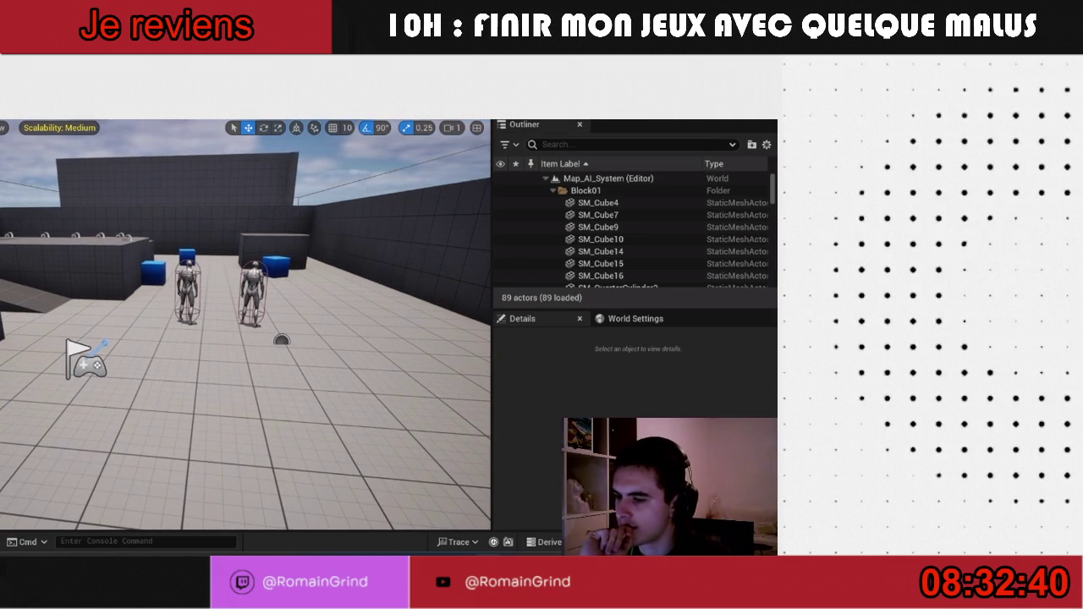
pyautogui.click(248, 279)
pyautogui.press('Delete')
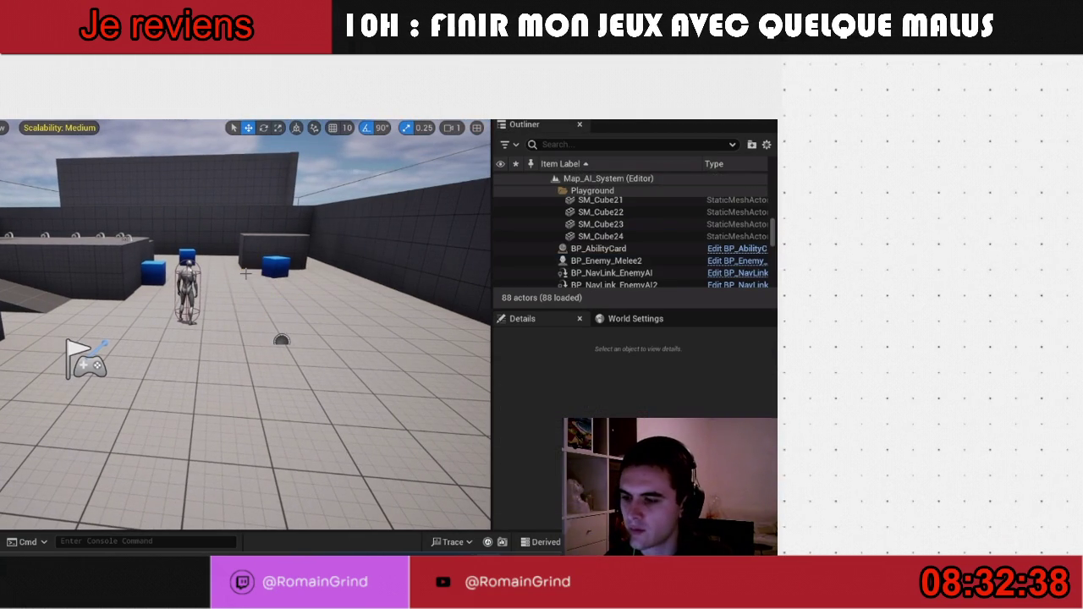
pyautogui.click(187, 288)
pyautogui.press('Delete')
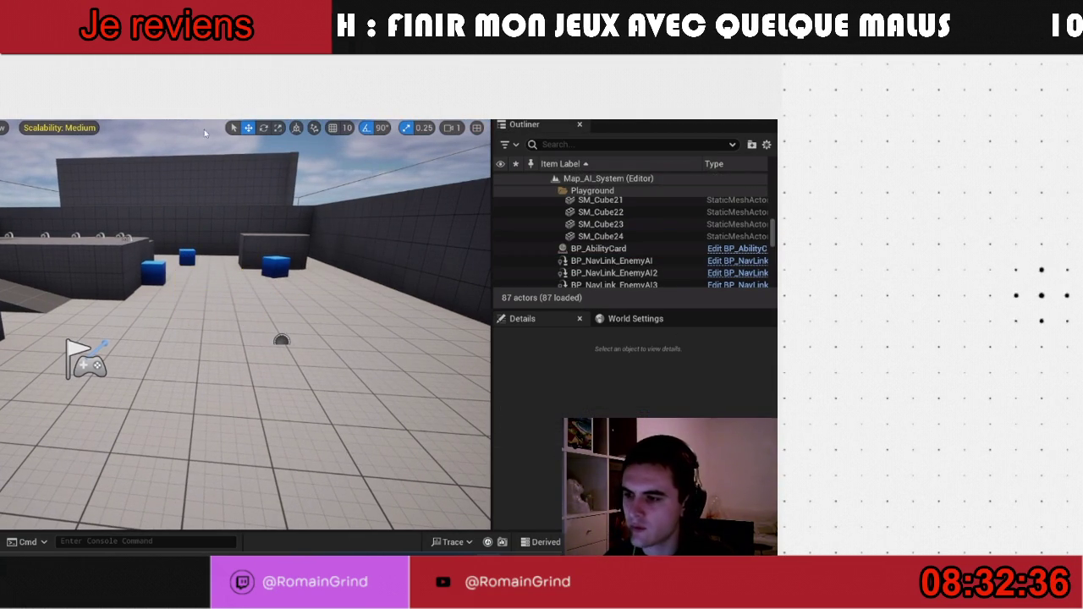
# - Set Net Mode to Play As Listen Server with 2 players, then start playing
pyautogui.click(216, 110)
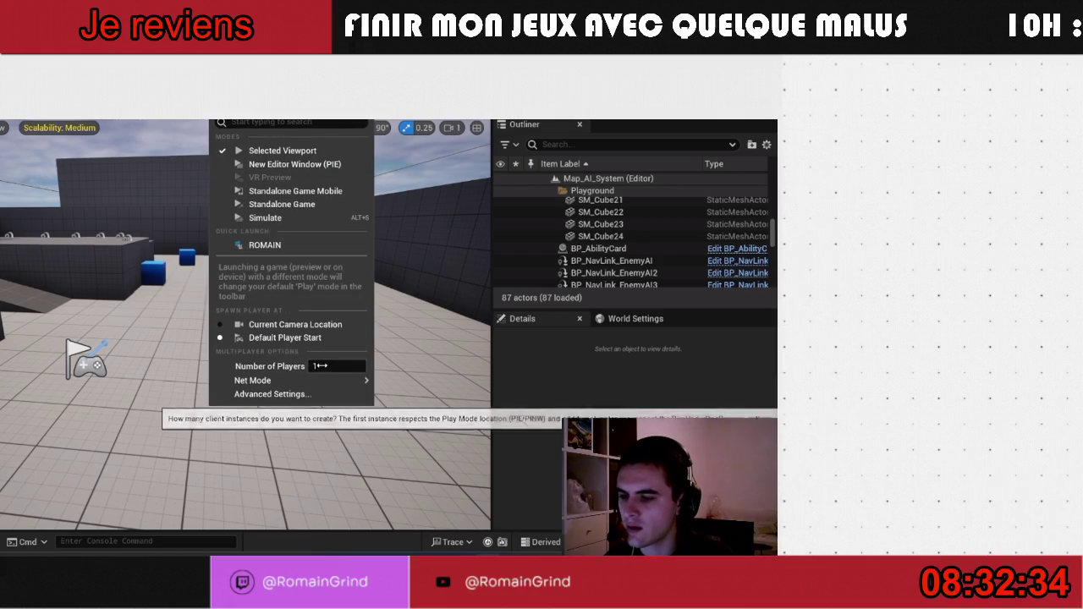
pyautogui.moveTo(346, 383)
pyautogui.click(435, 399)
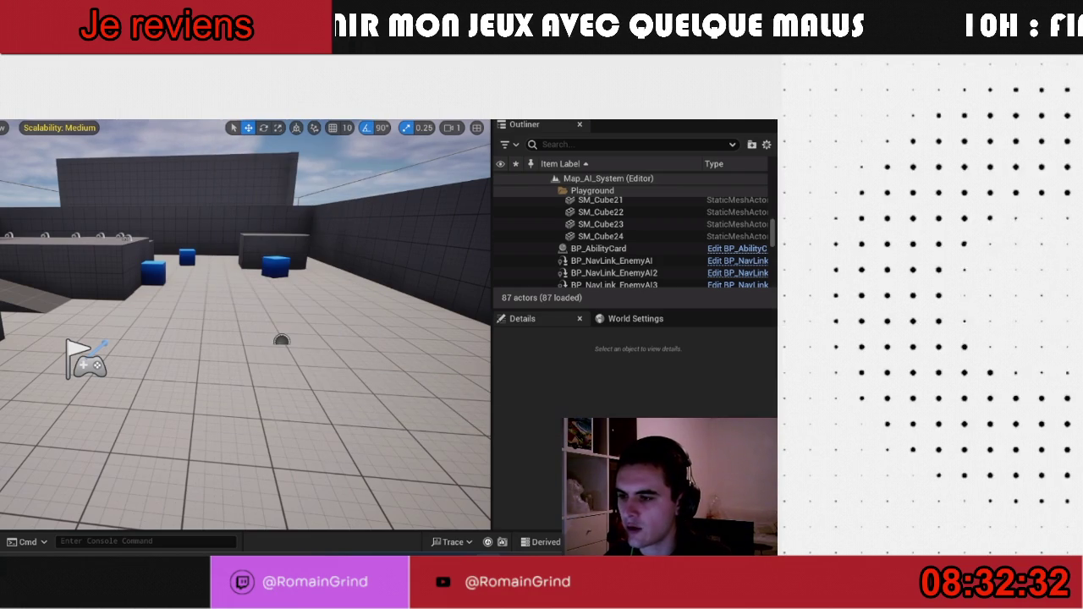
pyautogui.click(216, 110)
pyautogui.click(311, 365)
pyautogui.write('2')
pyautogui.press('Return')
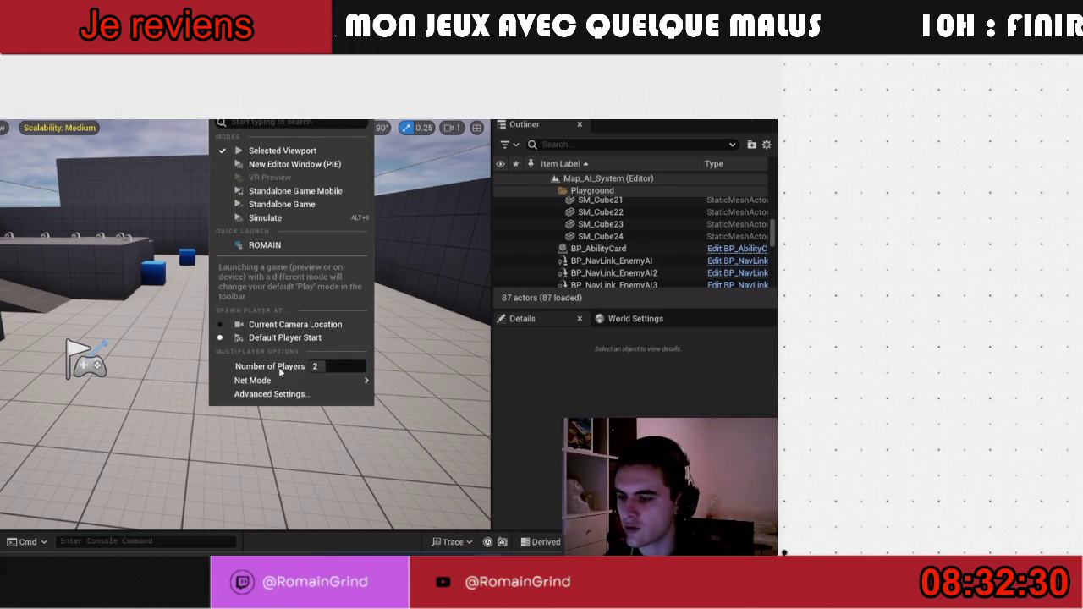
pyautogui.moveTo(313, 380)
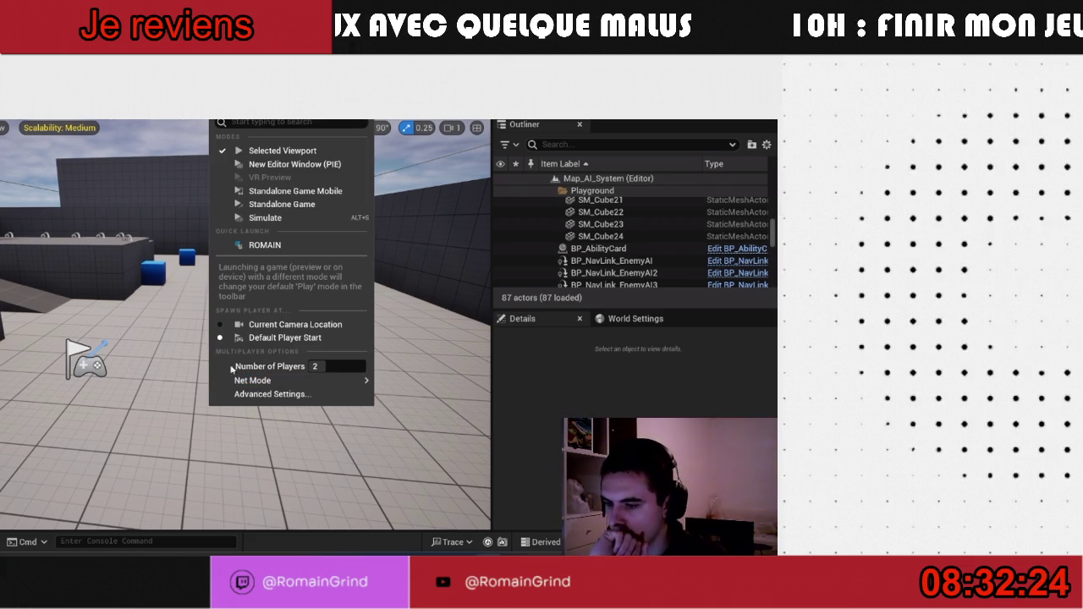
pyautogui.moveTo(254, 381)
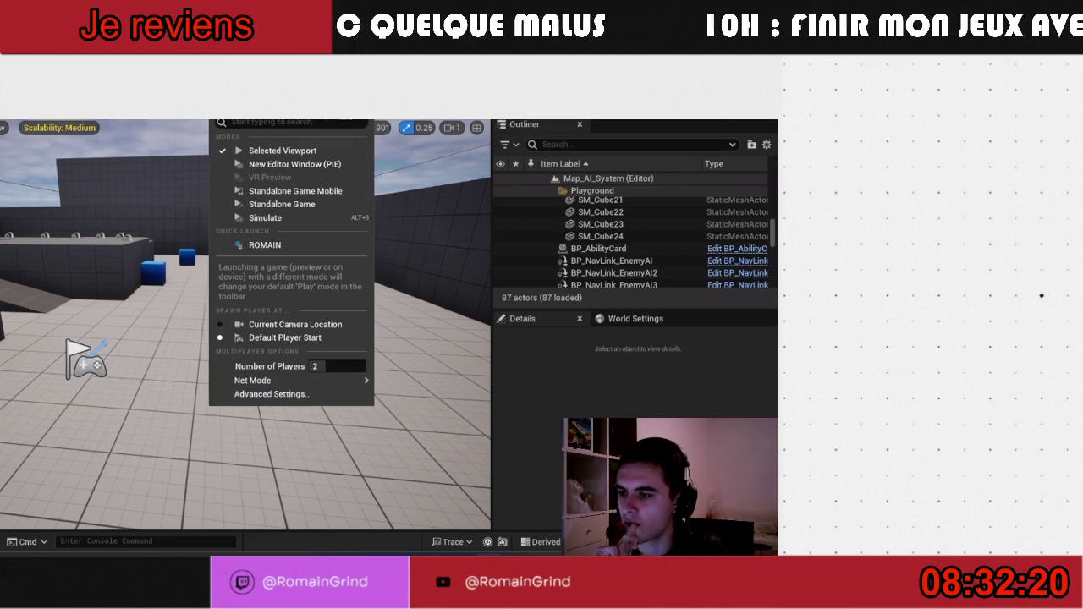
pyautogui.click(152, 102)
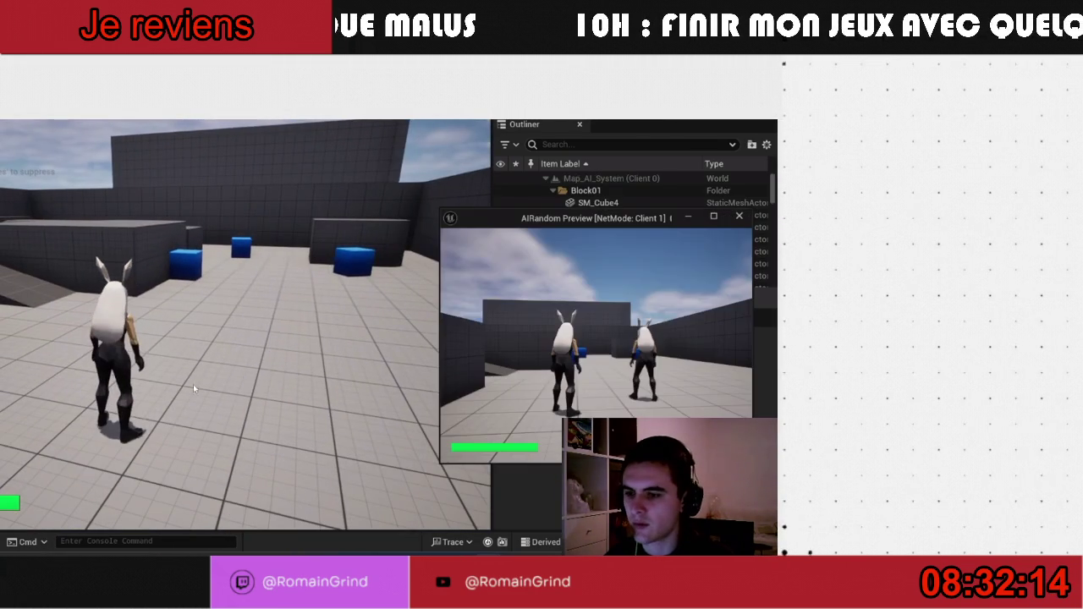
# - Relaunch in New Editor Window (PIE) and snap the two game windows left and right
pyautogui.press('Escape')
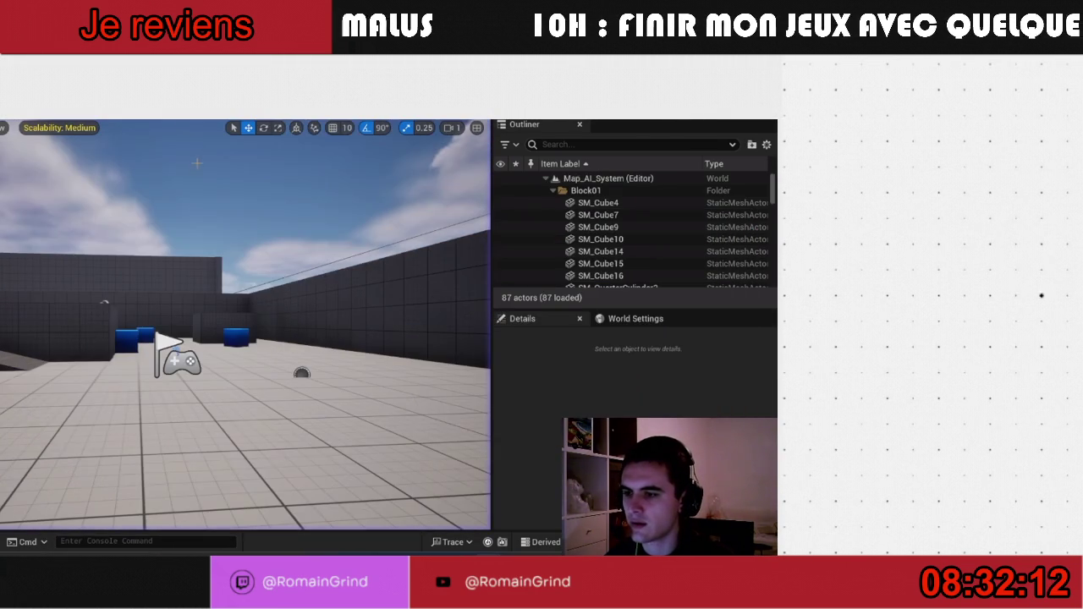
pyautogui.click(222, 114)
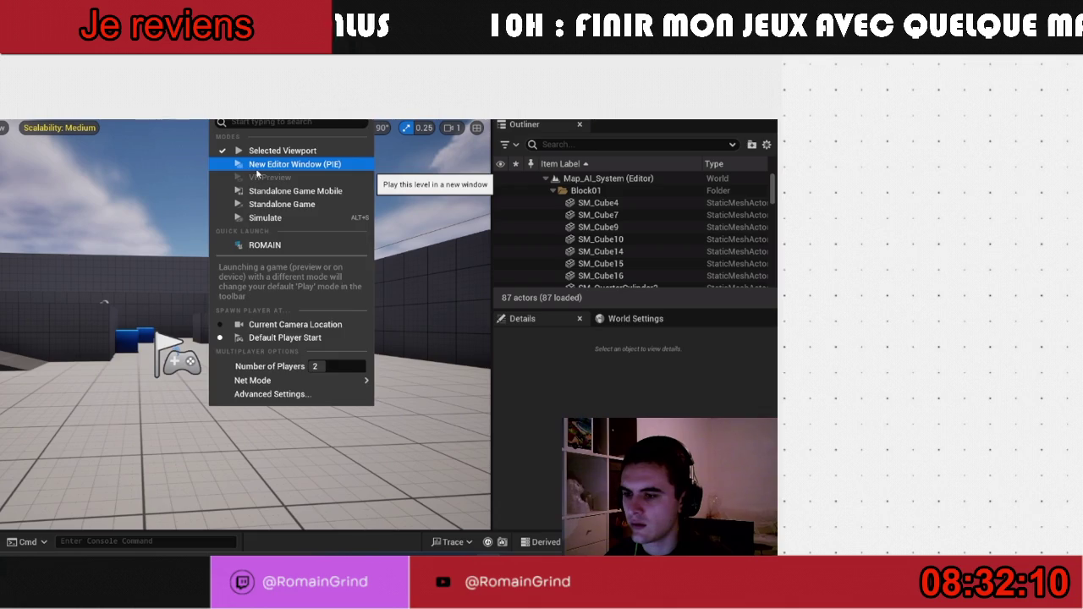
pyautogui.click(257, 169)
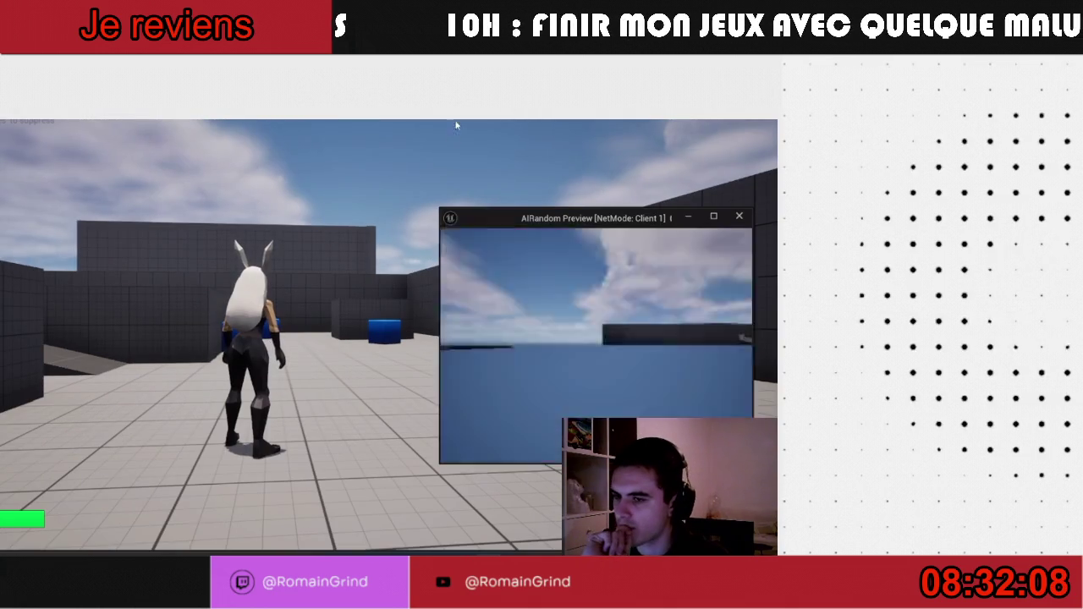
pyautogui.moveTo(452, 137); pyautogui.dragTo(0, 237)
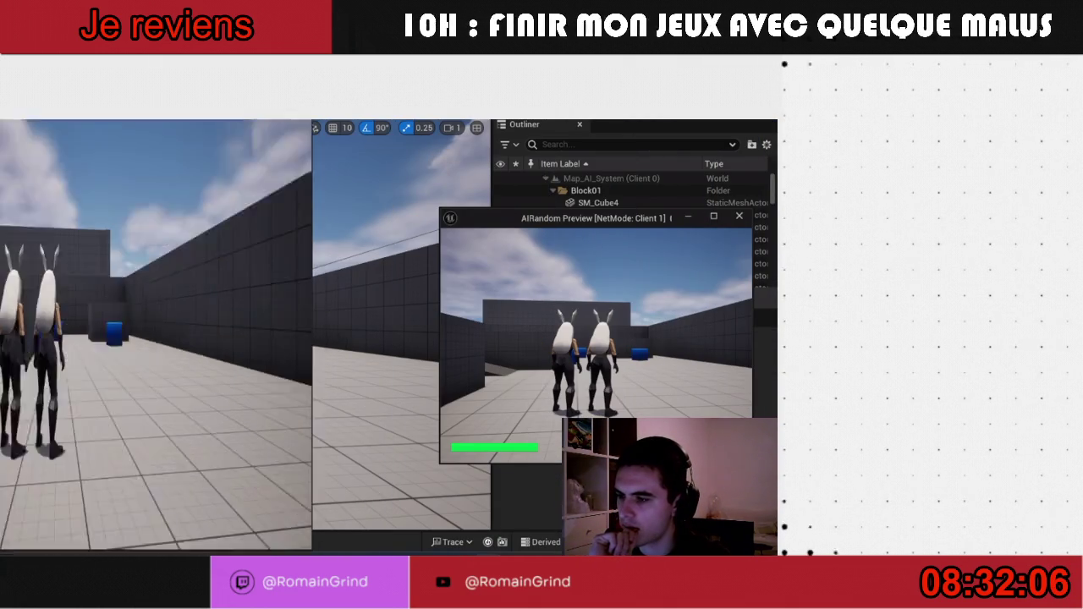
pyautogui.click(455, 165)
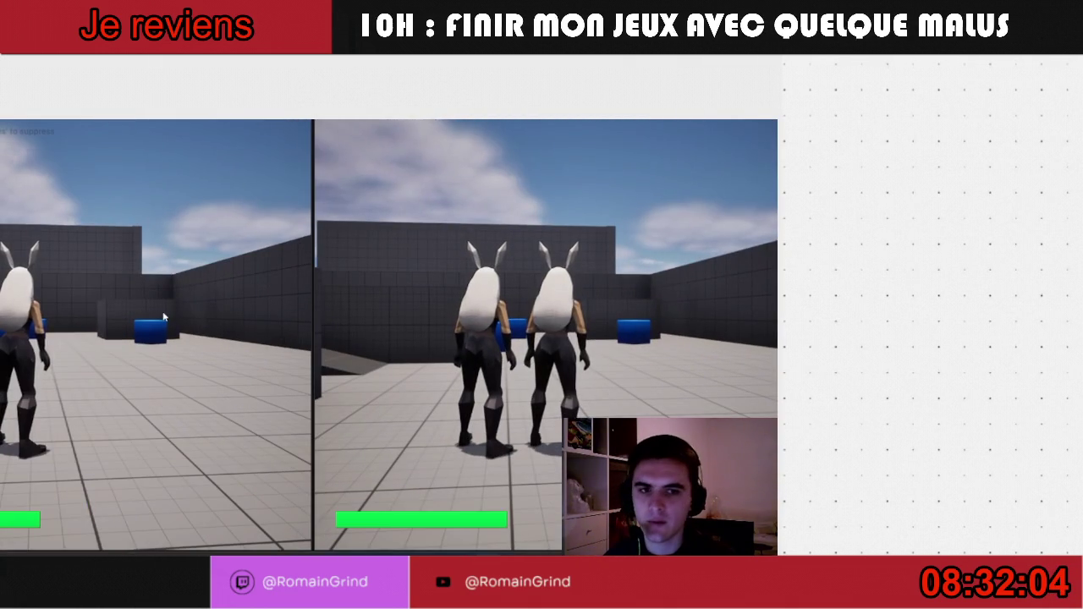
# - Walk both player characters around the arena, then stop the session
pyautogui.click(163, 317)
pyautogui.press('w')
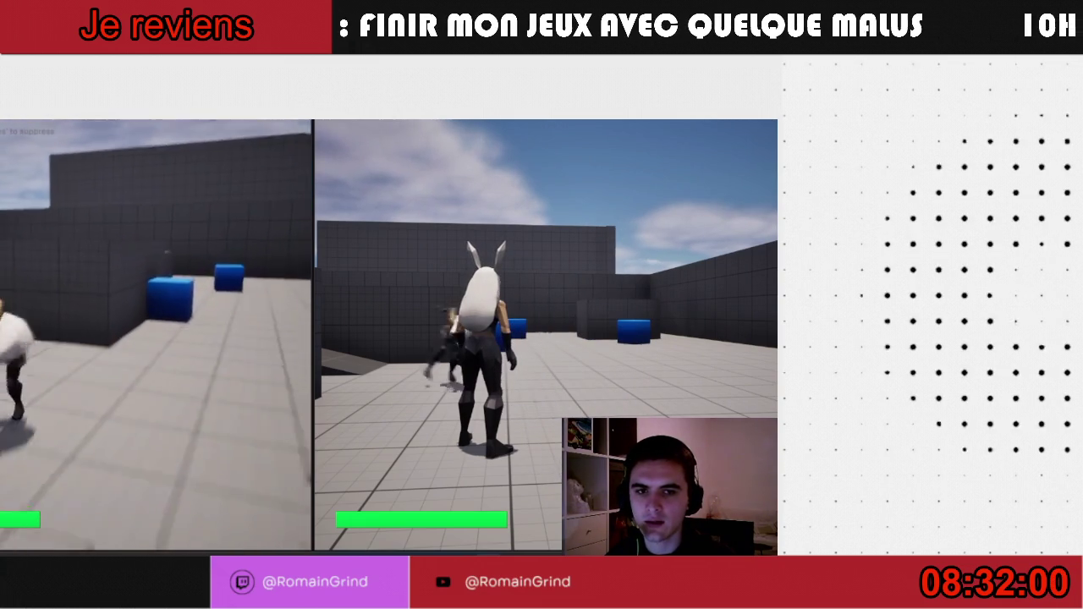
pyautogui.press('w')
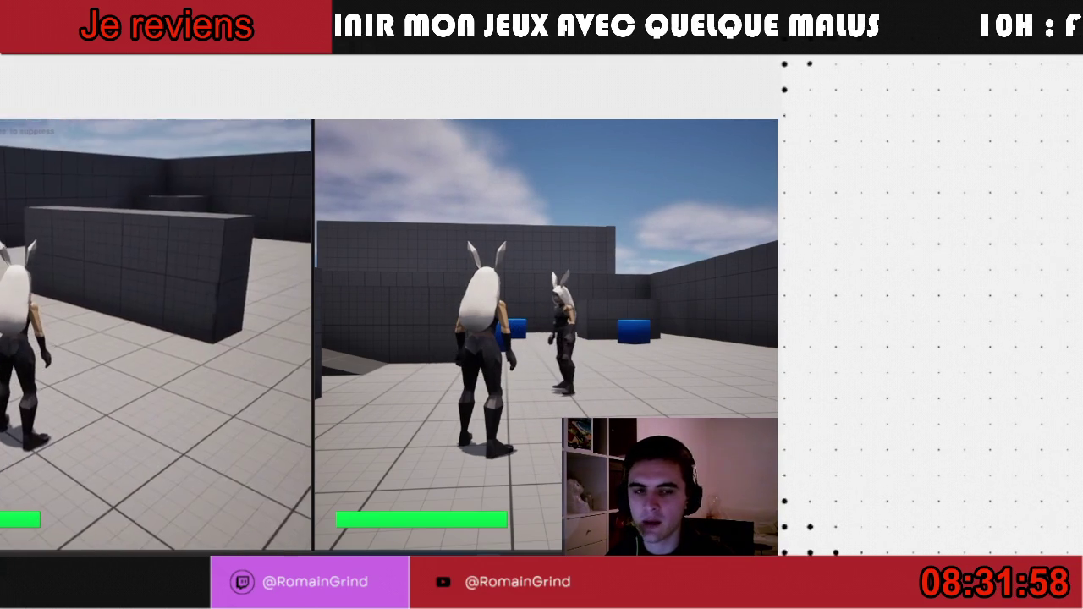
pyautogui.press('e')
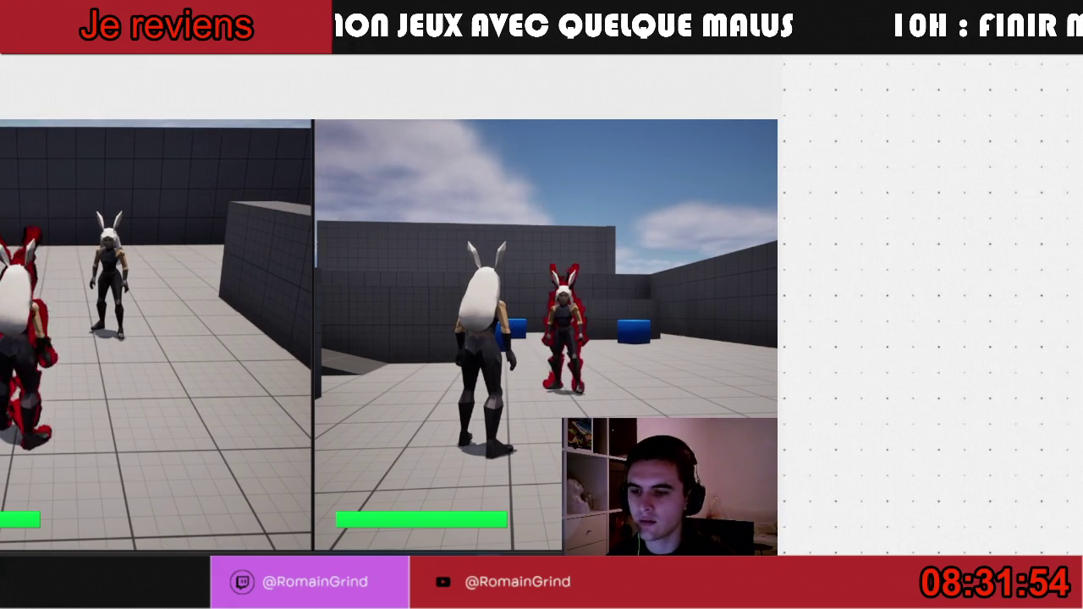
pyautogui.press('super')
pyautogui.press('super')
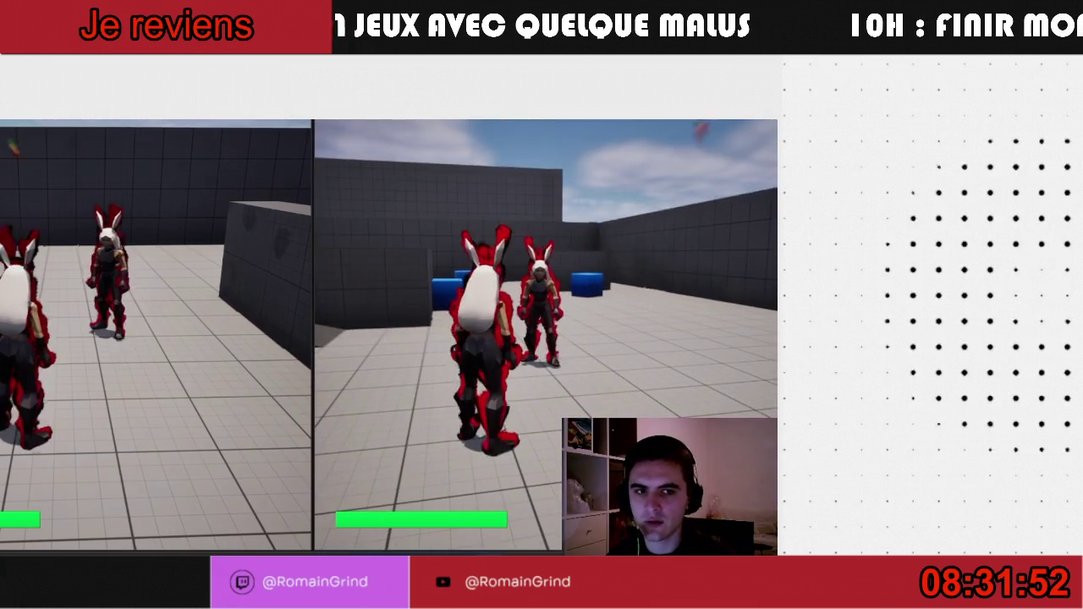
pyautogui.press('w')
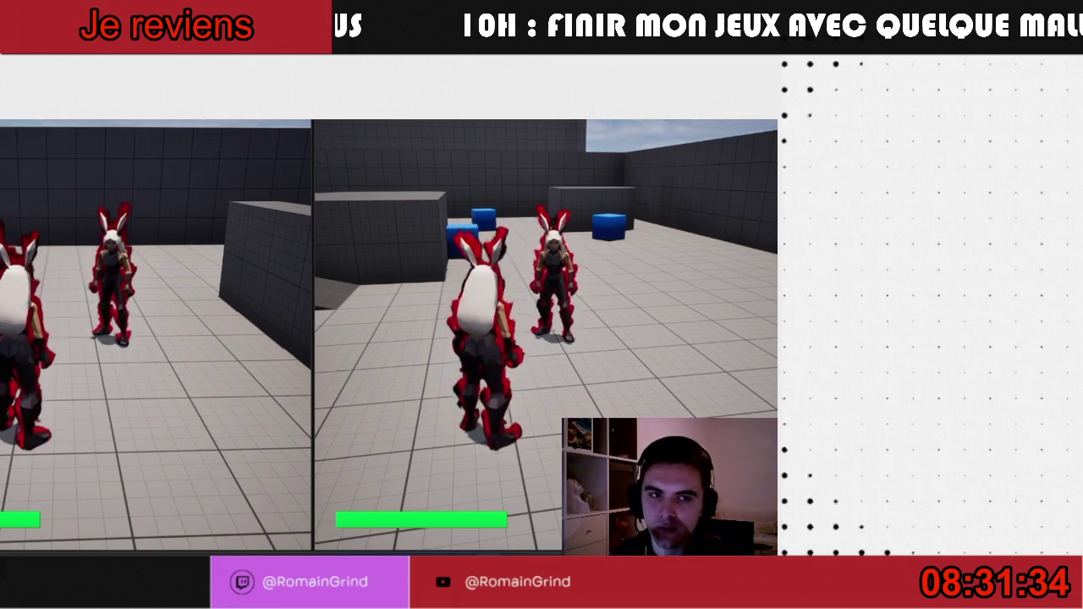
pyautogui.press('Escape')
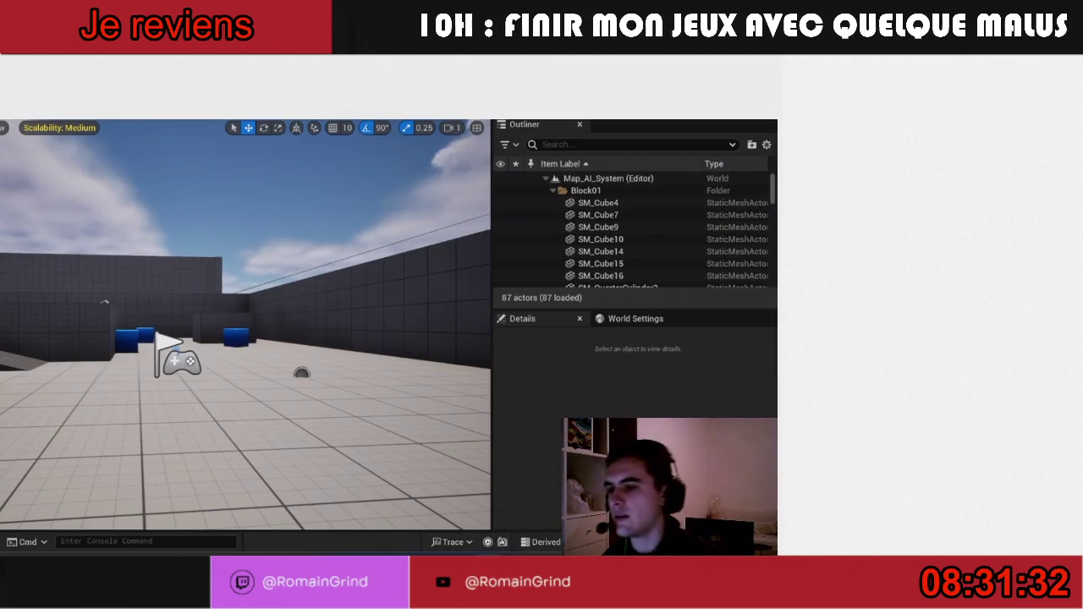
# - Change the Net Mode option in the Play session settings
pyautogui.click(217, 105)
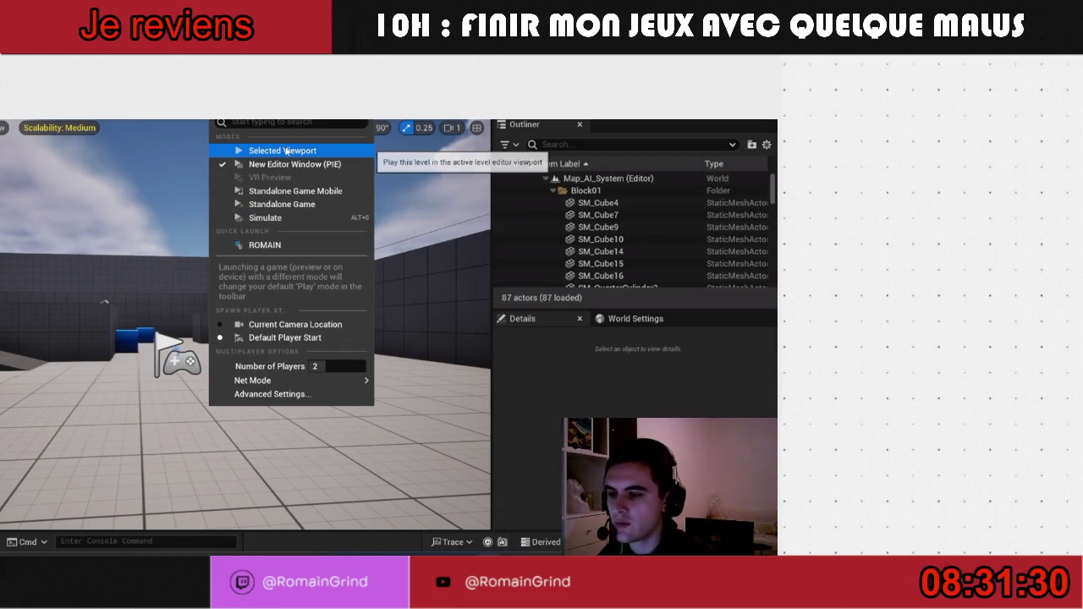
pyautogui.moveTo(364, 380)
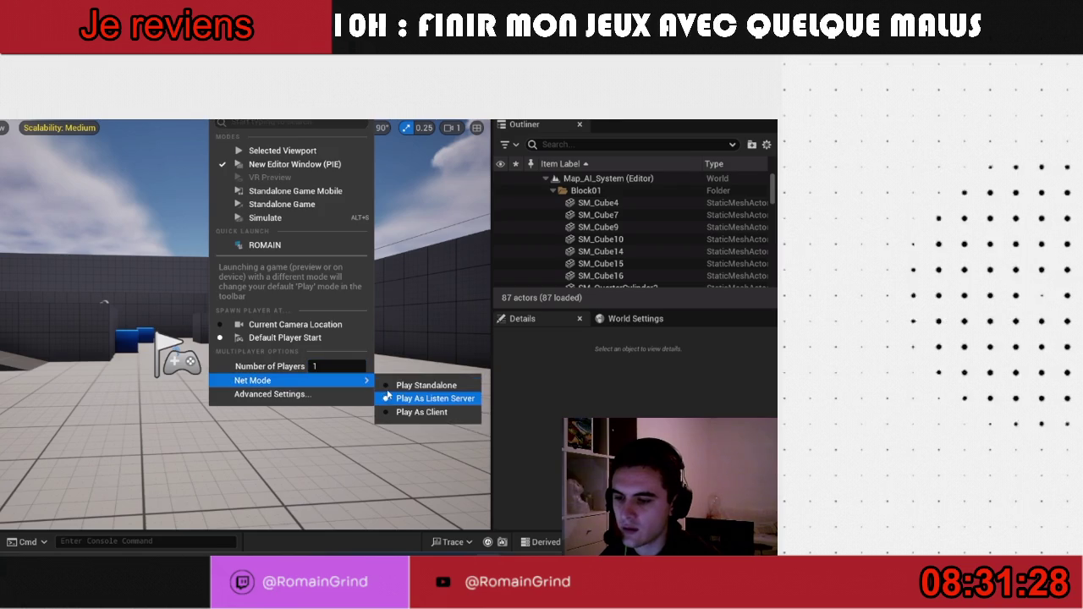
pyautogui.click(423, 396)
# - Drag BP_Enemy_Melee from the Enemies/Melee folder into the test map
pyautogui.hotkey('ctrl', 'space')
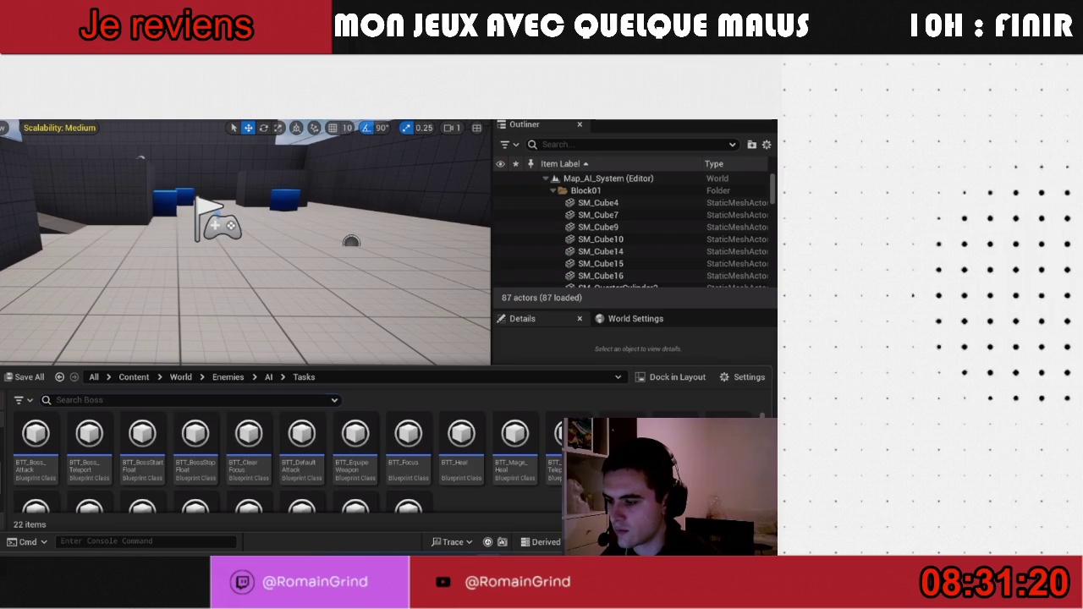
pyautogui.click(59, 377)
pyautogui.moveTo(36, 440); pyautogui.dragTo(193, 278)
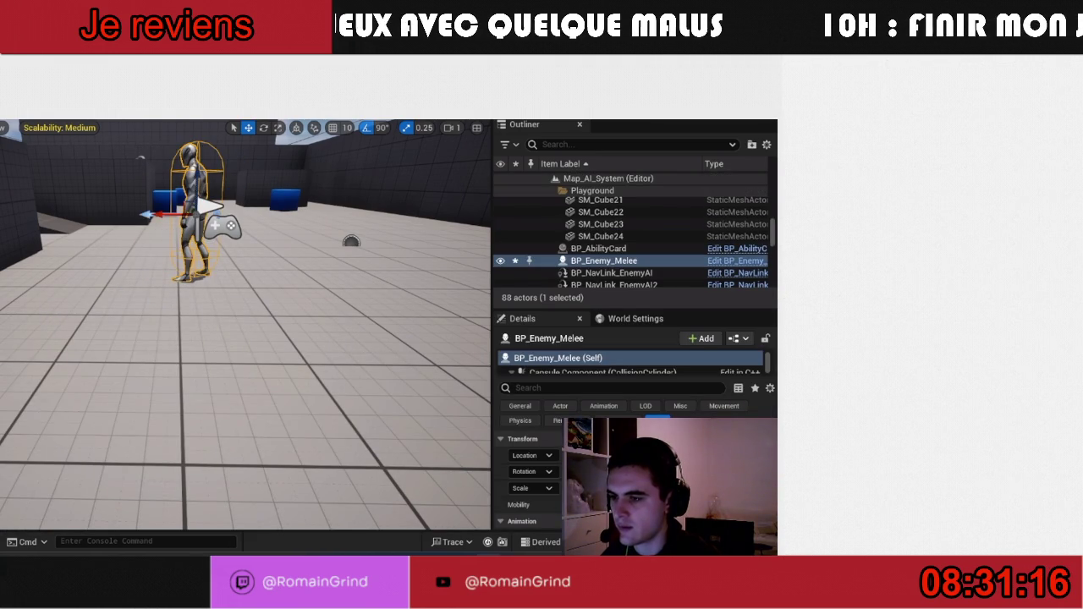
# - Run a single play-in-editor test of the level, then stop it
pyautogui.click(214, 68)
pyautogui.click(254, 80)
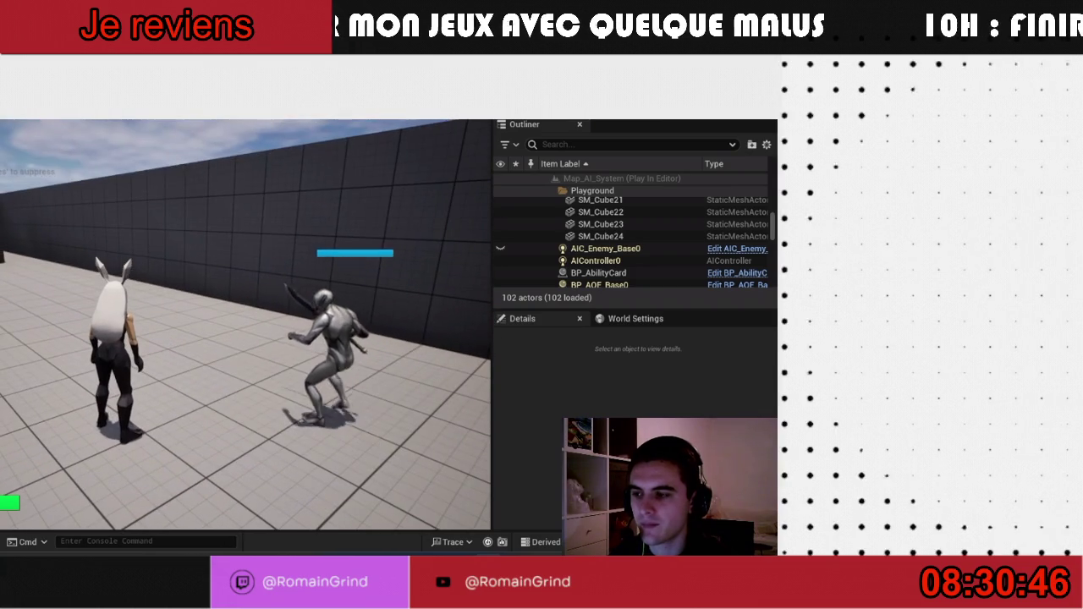
pyautogui.press('Escape')
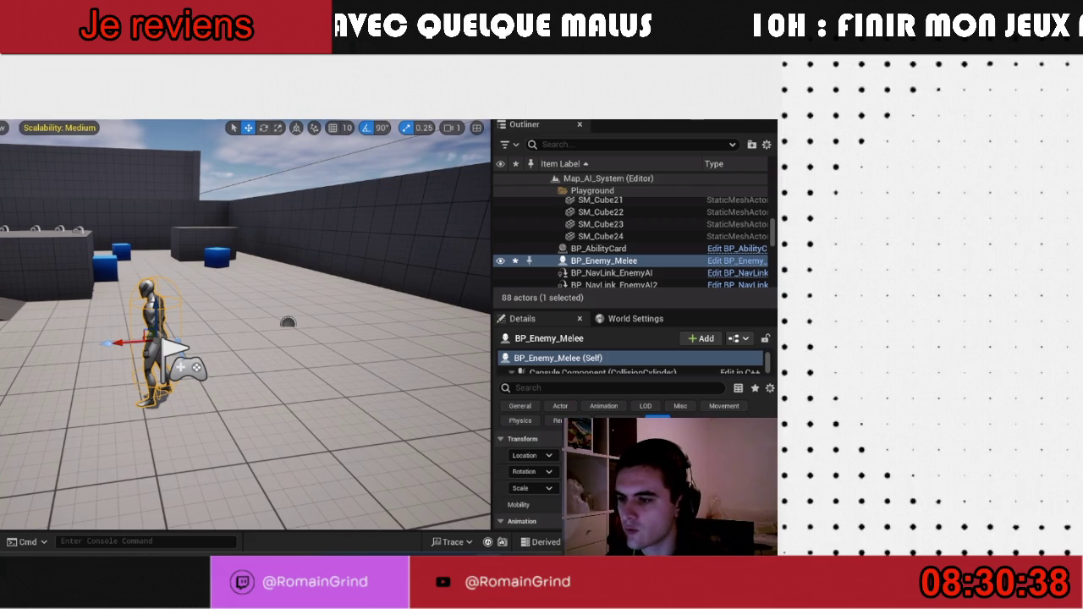
# - Set Net Mode to Play As Listen Server and launch in New Editor Window (PIE)
pyautogui.click(219, 114)
pyautogui.moveTo(356, 380)
pyautogui.click(435, 397)
pyautogui.click(218, 114)
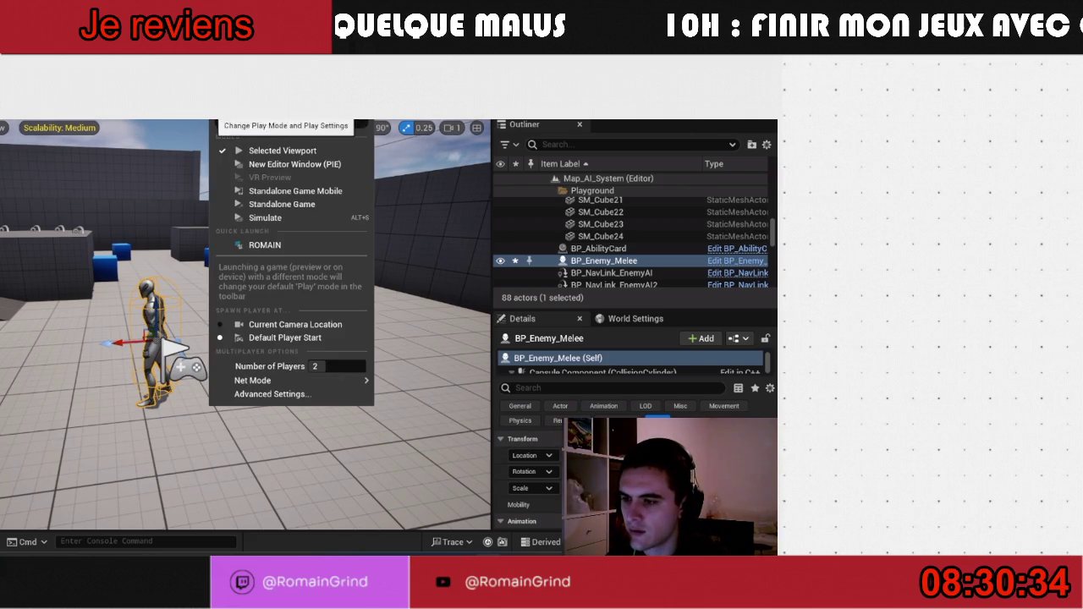
pyautogui.click(237, 166)
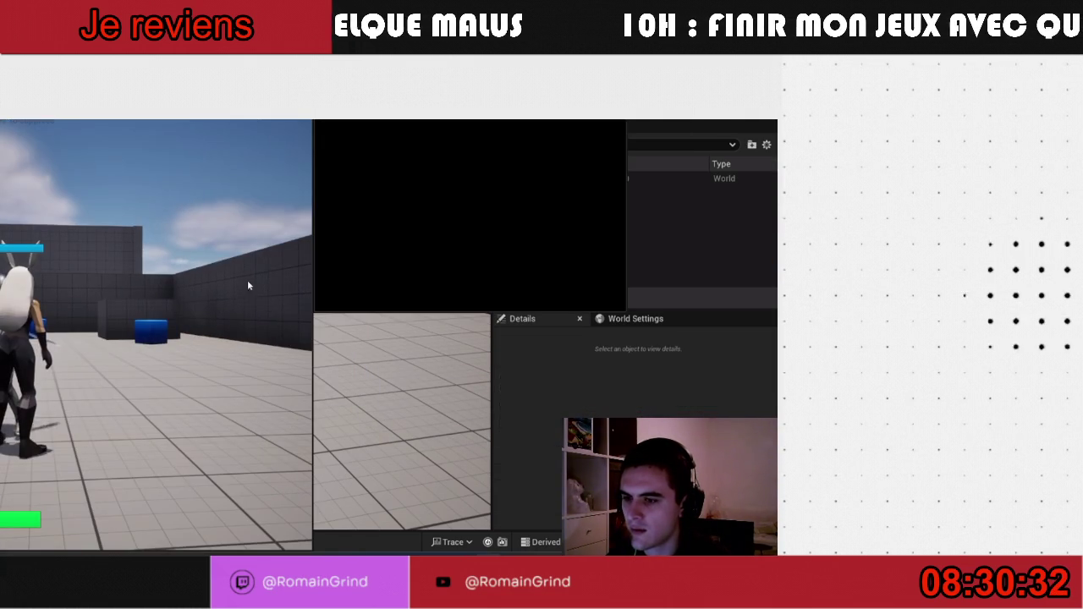
# - Run the player toward the melee enemy, then end the multiplayer session
pyautogui.click(244, 261)
pyautogui.press('w')
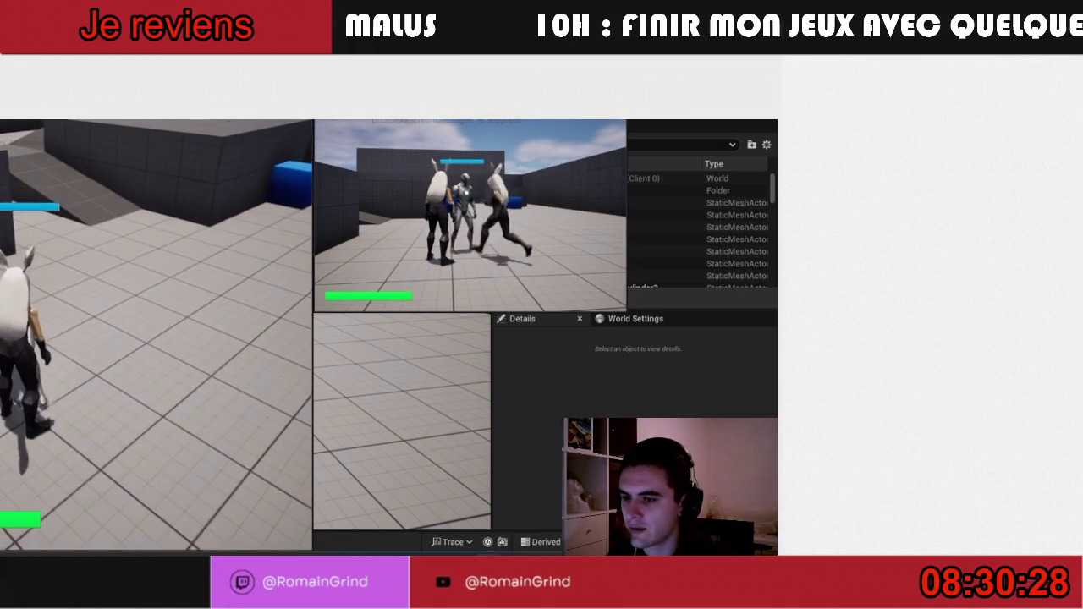
pyautogui.press('super')
pyautogui.press('Escape')
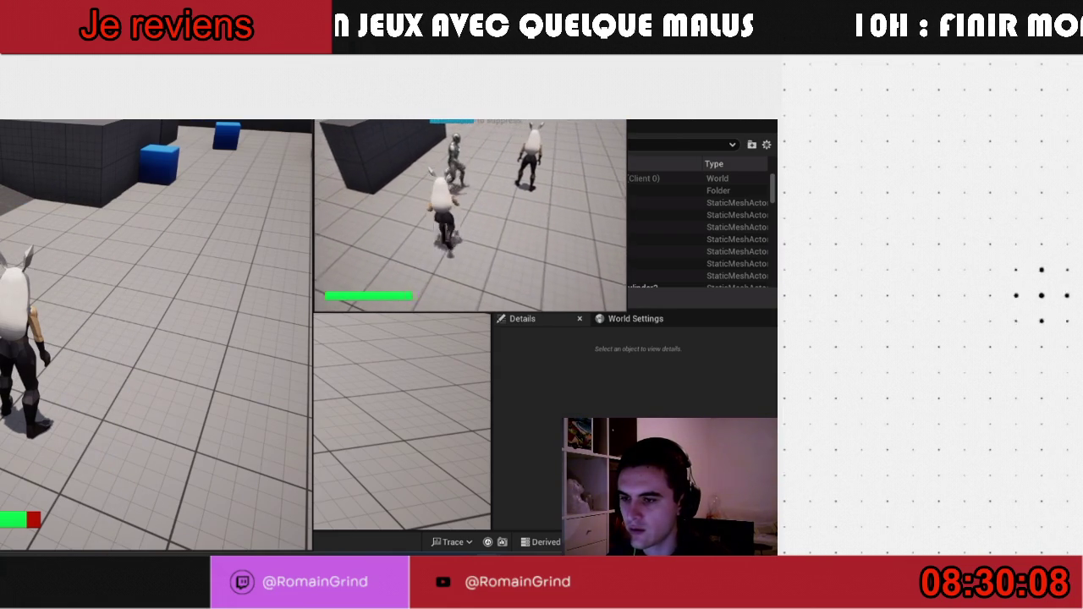
pyautogui.press('super')
pyautogui.press('super')
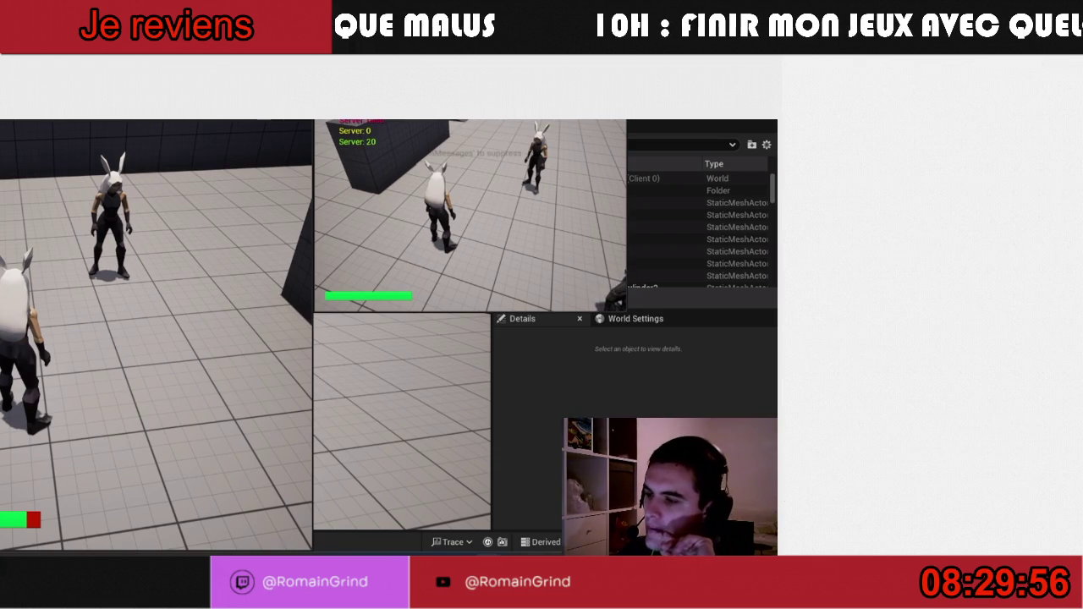
pyautogui.press('Escape')
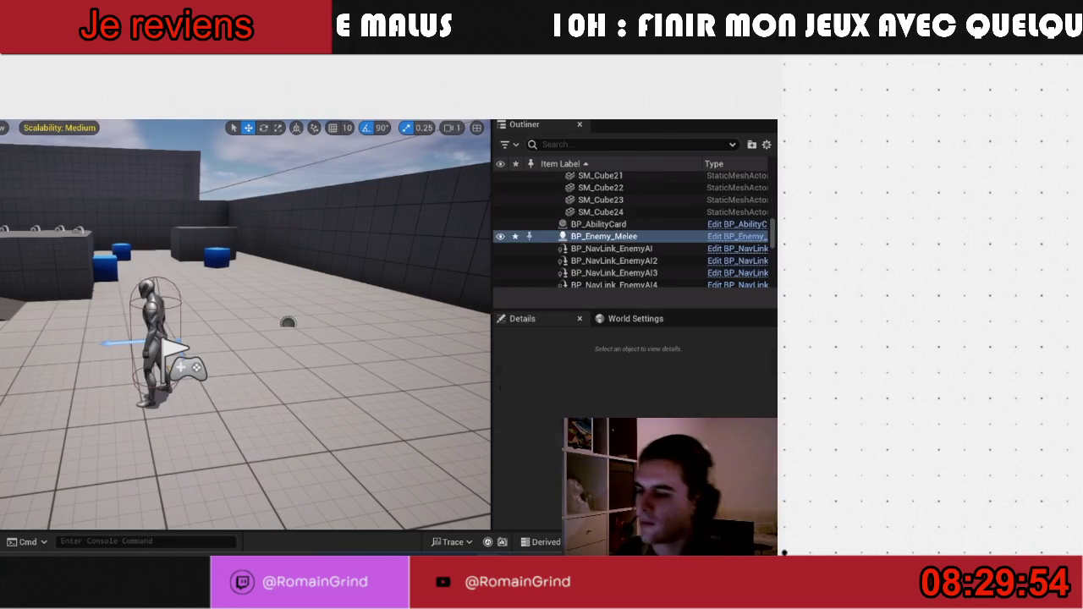
# - Close the Play menu and open BP_Enemy_Melee from Enemies/Melee in the Content Drawer
pyautogui.click(292, 120)
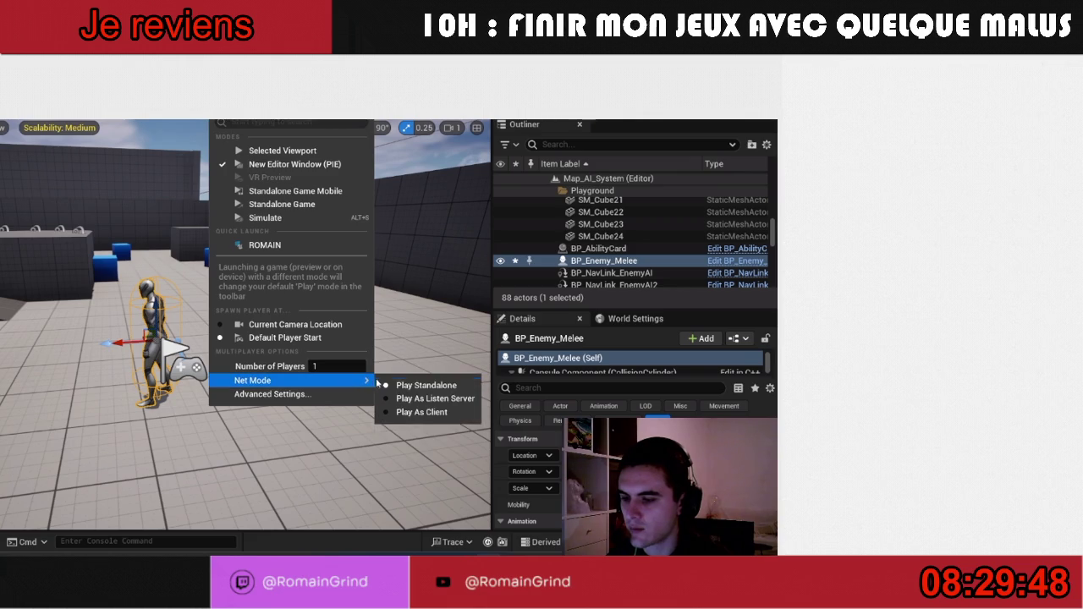
pyautogui.click(381, 423)
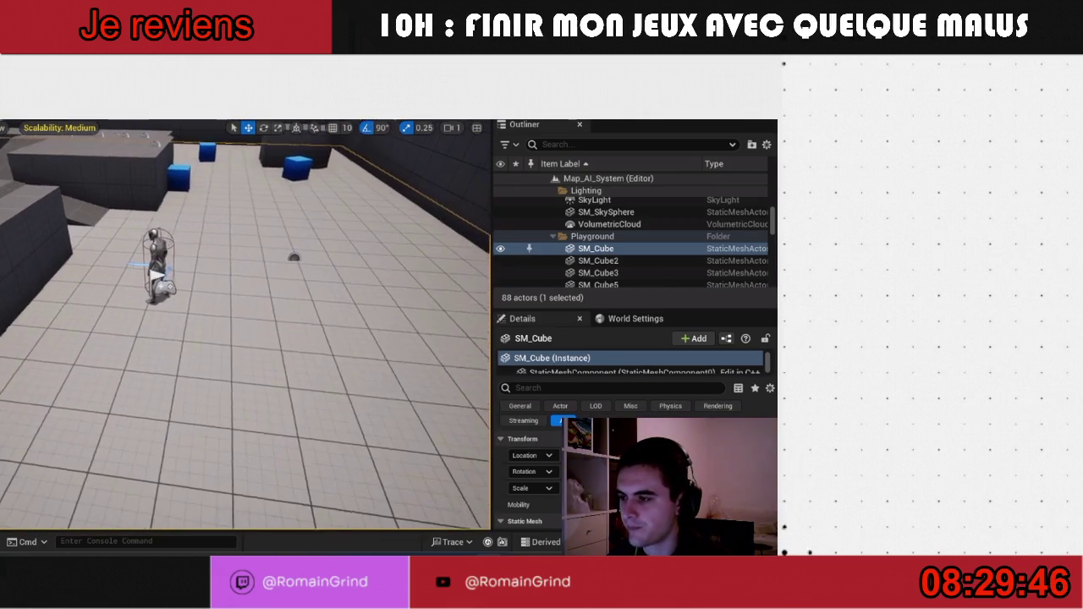
pyautogui.hotkey('ctrl', 'space')
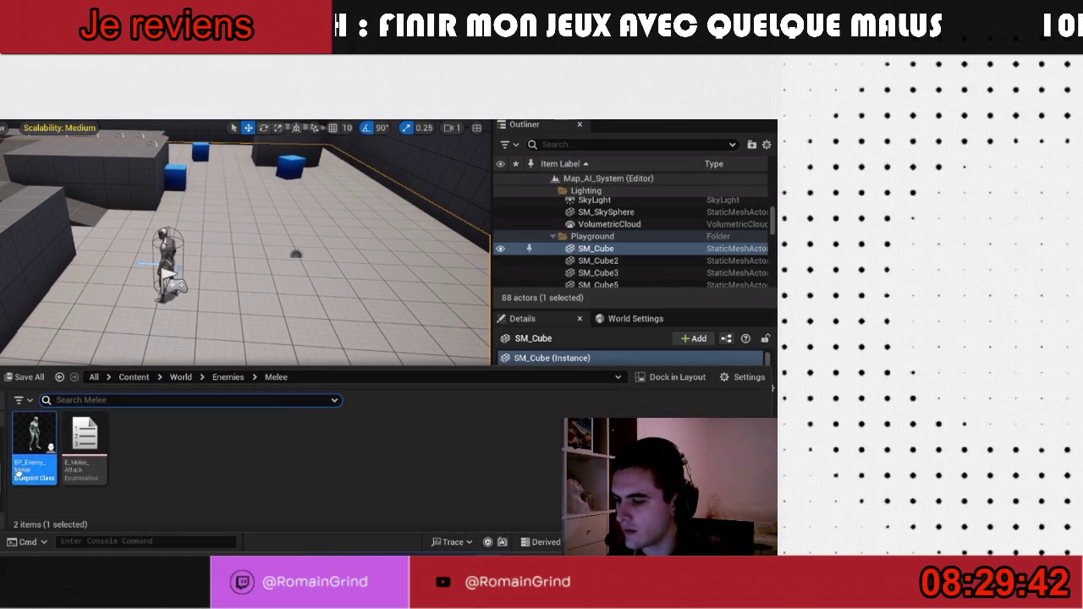
pyautogui.doubleClick(46, 474)
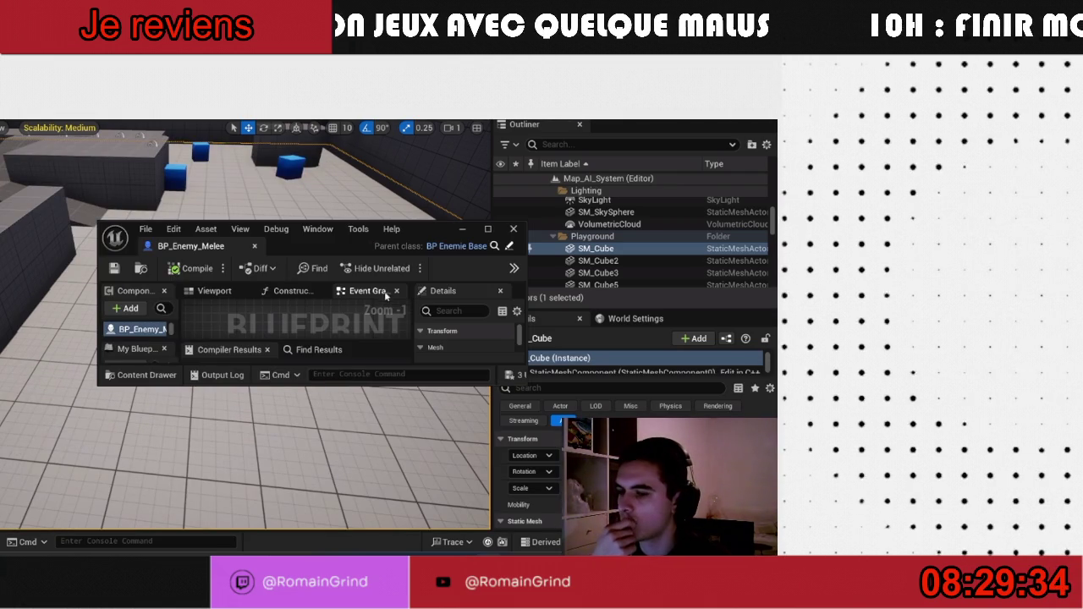
# - Minimize the BP_Enemy_Melee Blueprint window and switch to the Epic Games Launcher
pyautogui.click(463, 228)
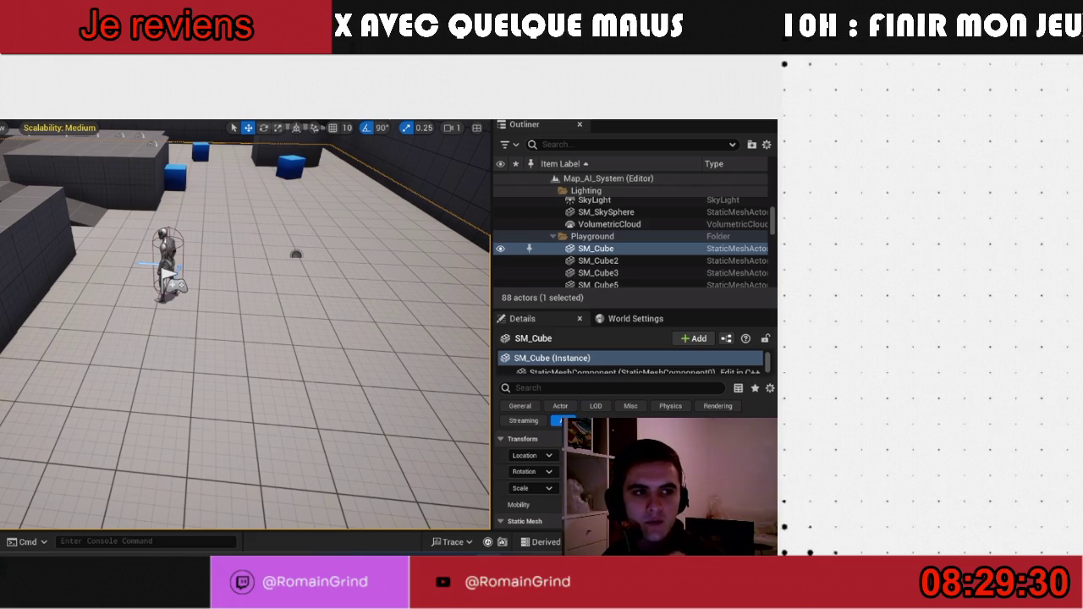
pyautogui.hotkey('alt', 'Tab')
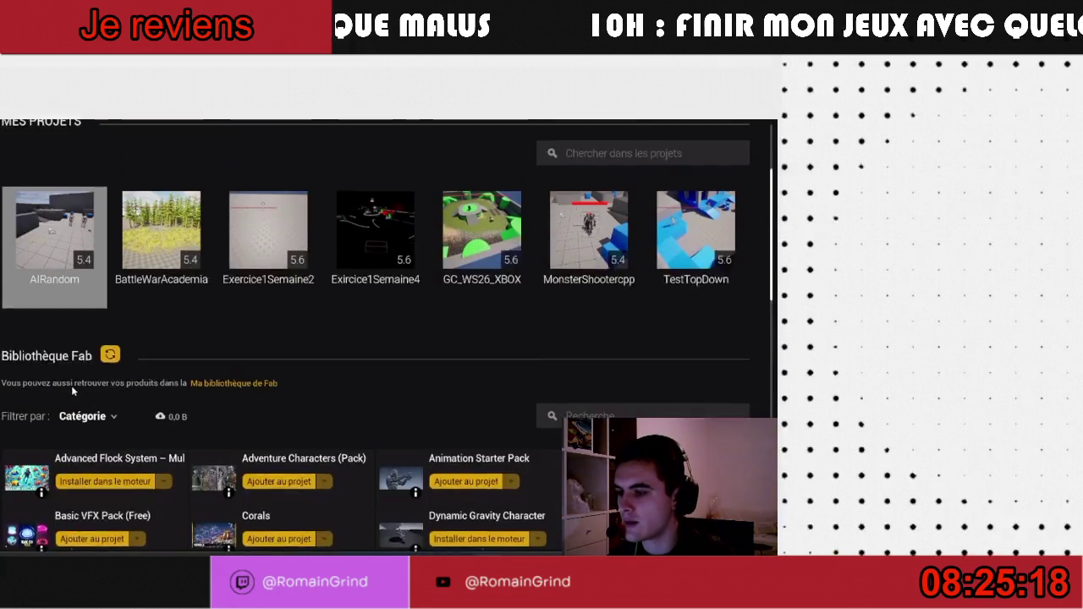
# - Right-click the AIRandom project in the Library to show its options
pyautogui.rightClick(56, 308)
# - Choose Ouvrir to launch AIRandom in Unreal Editor 5.4
pyautogui.click(81, 317)
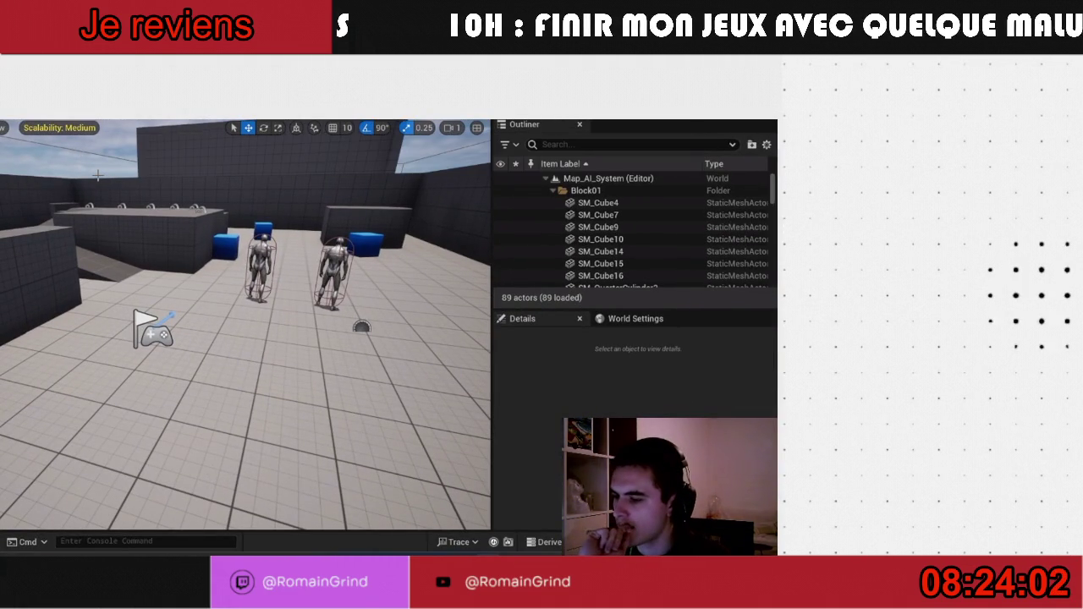
# - Pull the viewport camera back to frame both enemies in the arena
pyautogui.moveTo(98, 175); pyautogui.dragTo(127, 203)
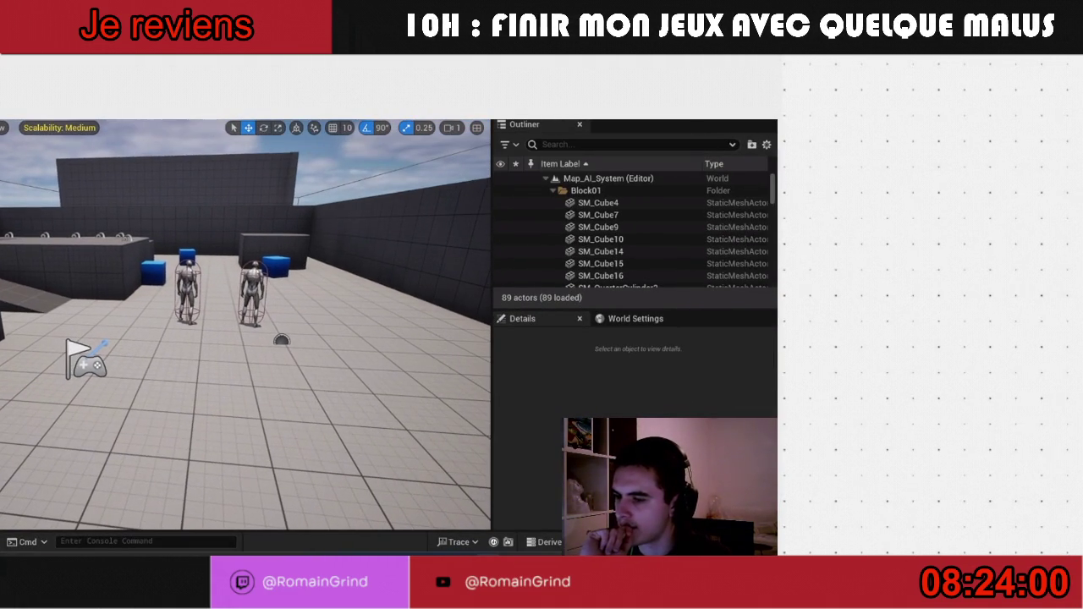
# - Delete both enemy characters from the level
pyautogui.click(254, 288)
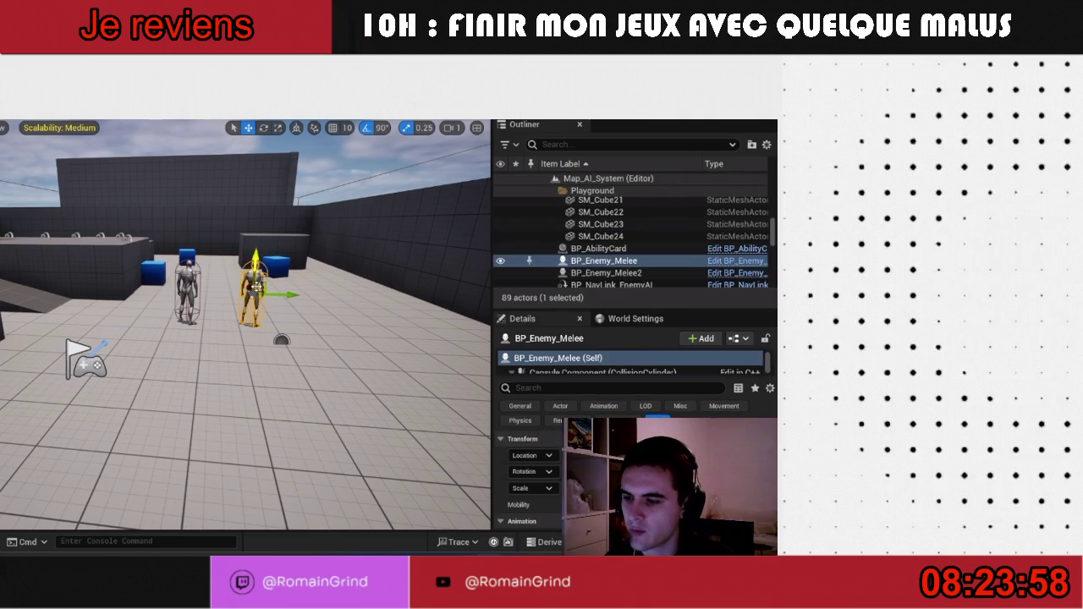
pyautogui.press('Delete')
pyautogui.click(190, 277)
pyautogui.press('Delete')
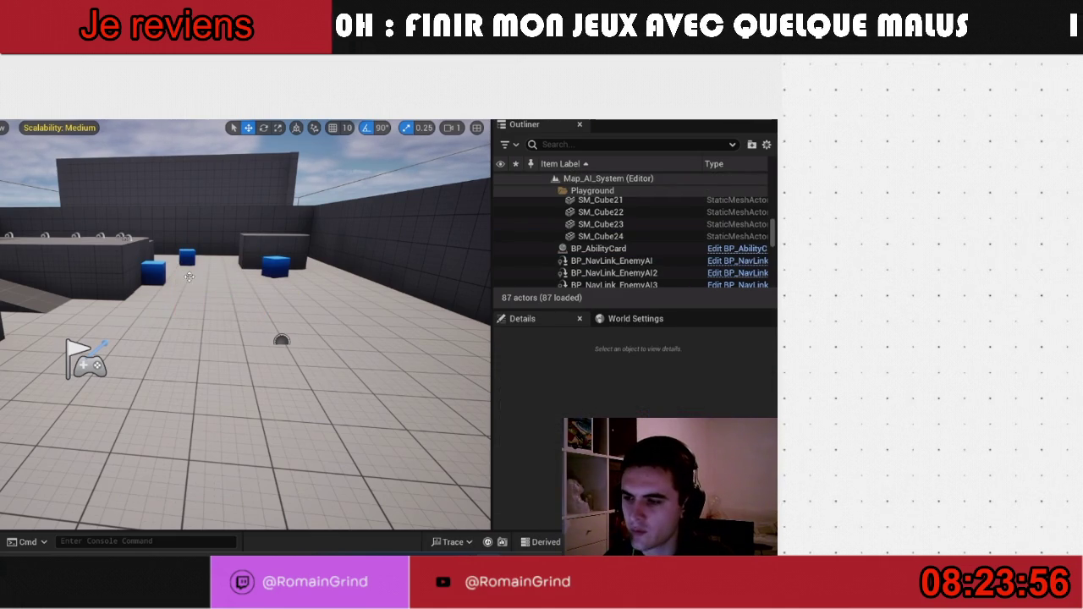
# - Set Number of Players to 2 and launch the play-in-editor session
pyautogui.click(216, 106)
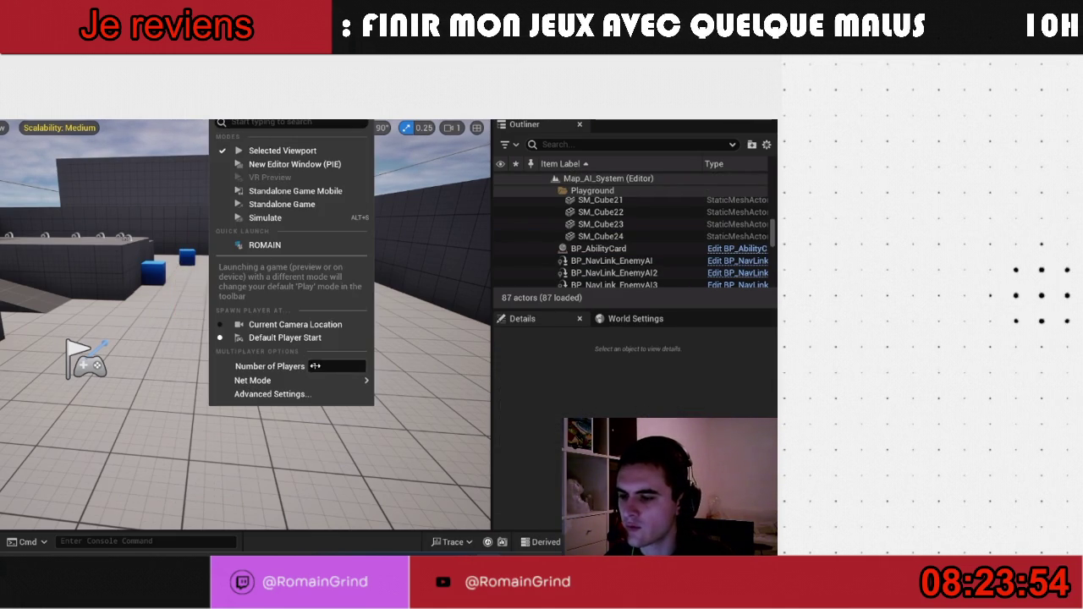
pyautogui.moveTo(339, 381)
pyautogui.click(399, 387)
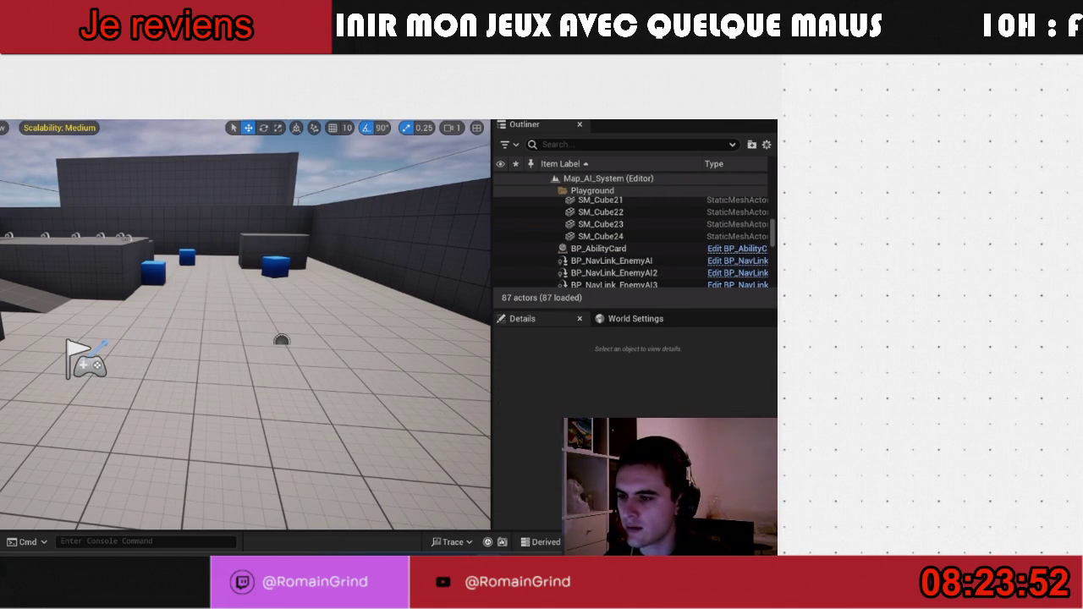
pyautogui.click(216, 106)
pyautogui.write('2')
pyautogui.press('Return')
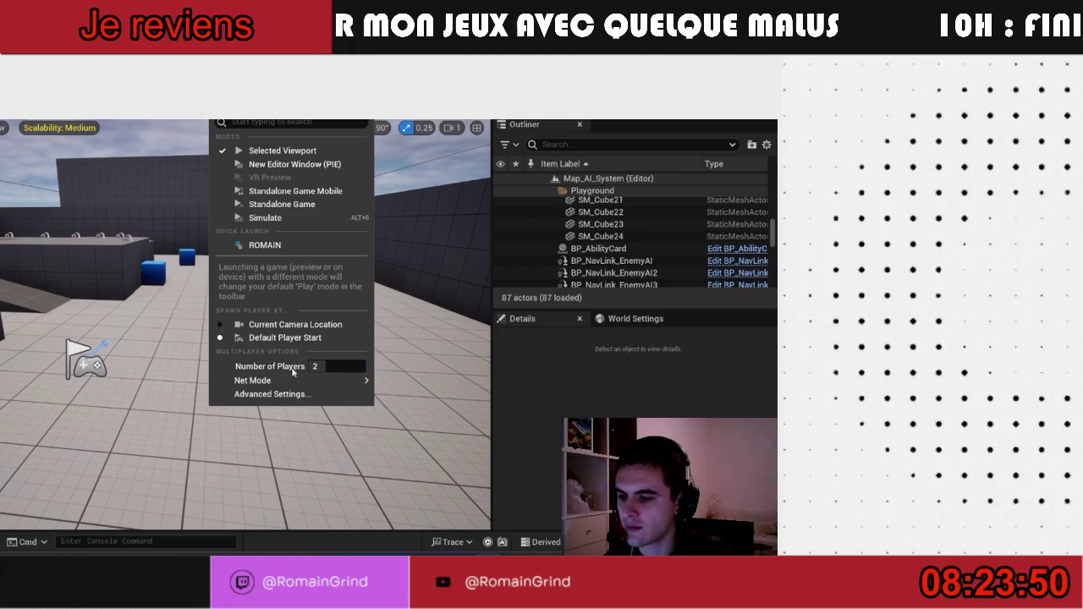
pyautogui.moveTo(304, 380)
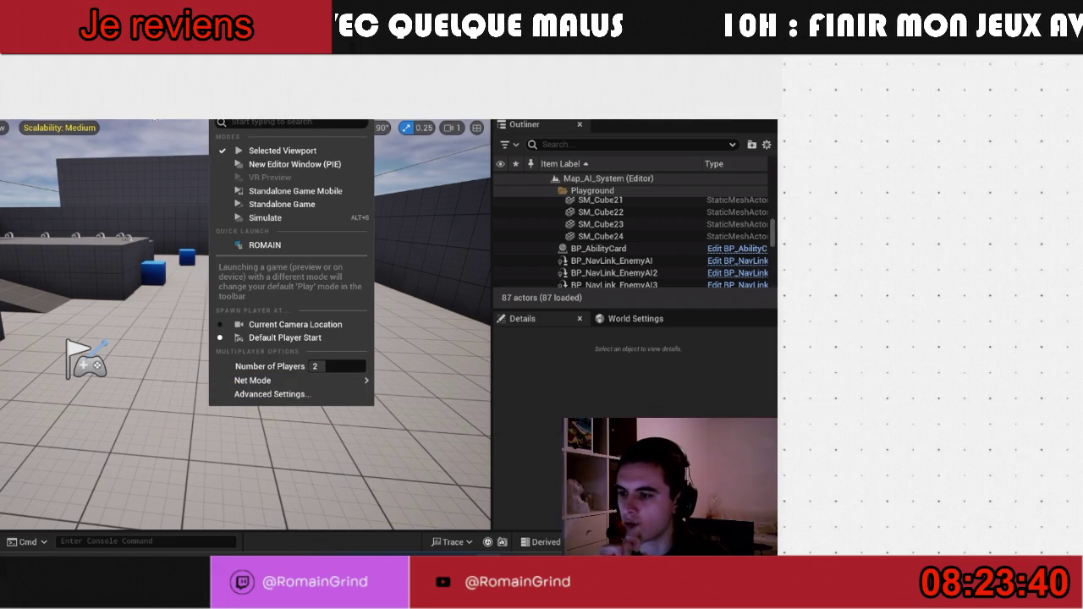
pyautogui.press('Escape')
pyautogui.hotkey('alt', 'p')
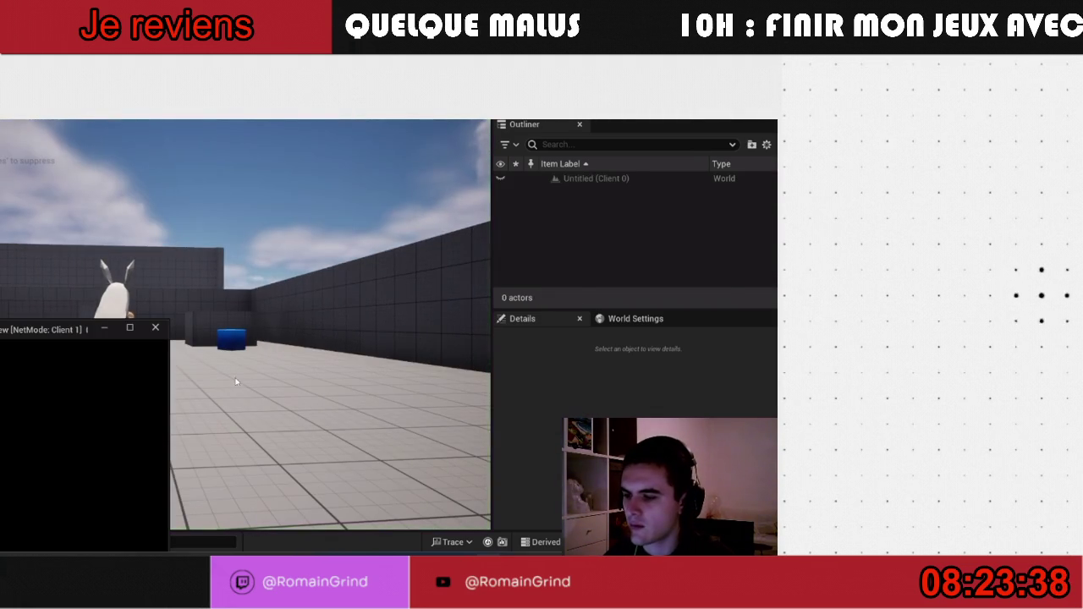
# - Move the second client's window aside, then stop the running play session
pyautogui.moveTo(65, 330); pyautogui.dragTo(650, 225)
pyautogui.click(688, 218)
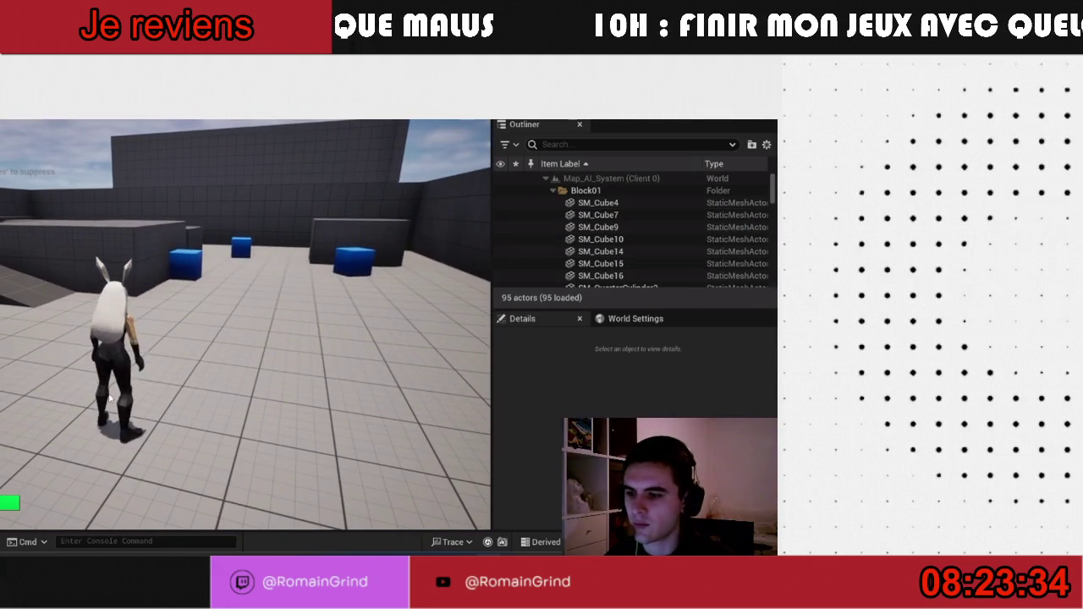
pyautogui.hotkey('alt', 'Tab')
pyautogui.press('Escape')
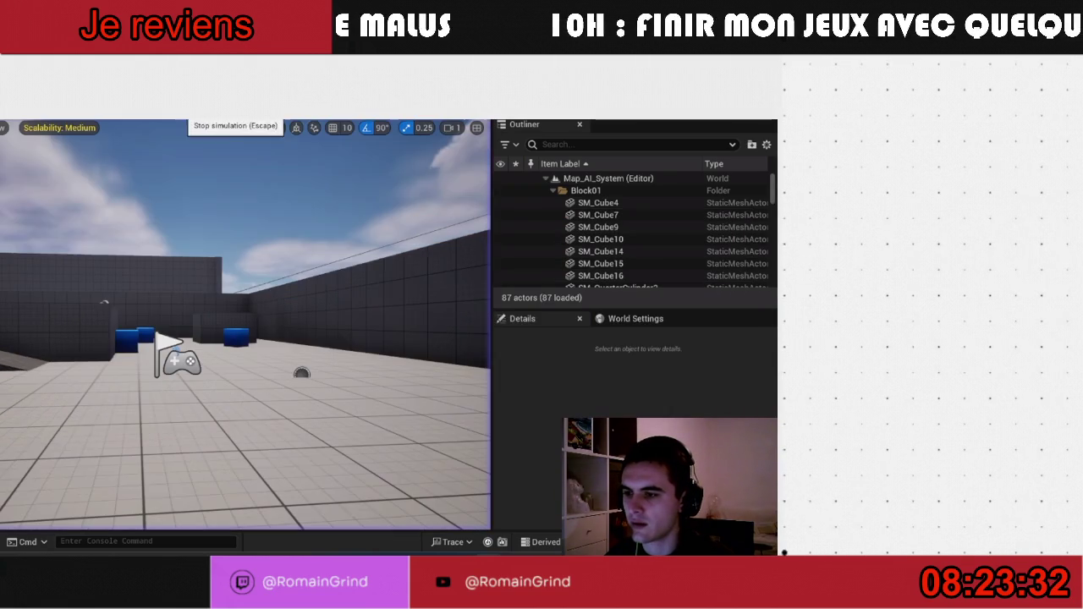
# - Relaunch the two-player test in New Editor Window (PIE), view both clients, then stop it
pyautogui.click(216, 104)
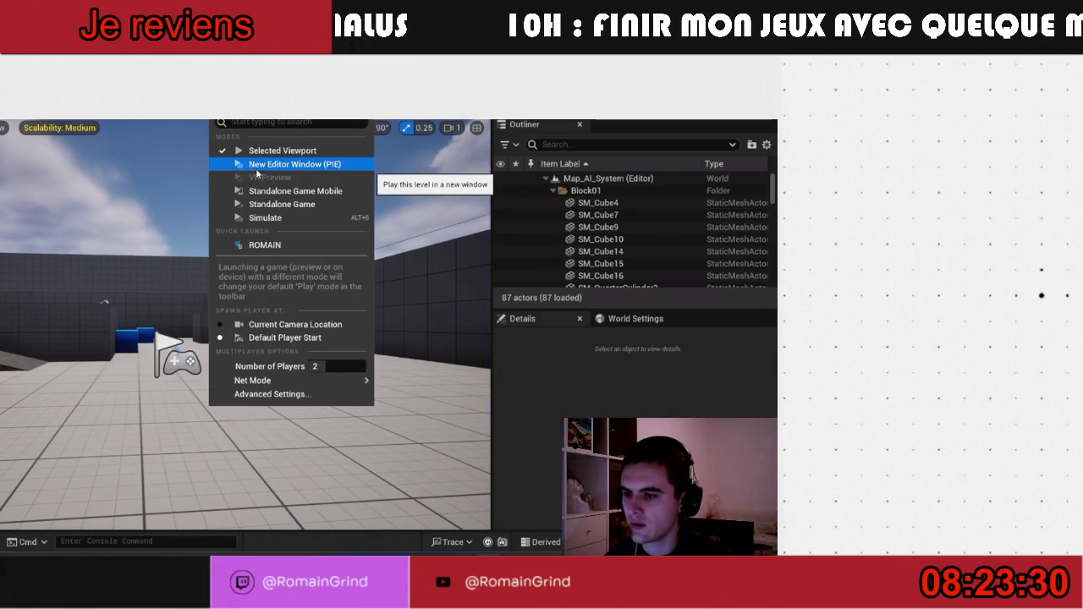
pyautogui.click(255, 172)
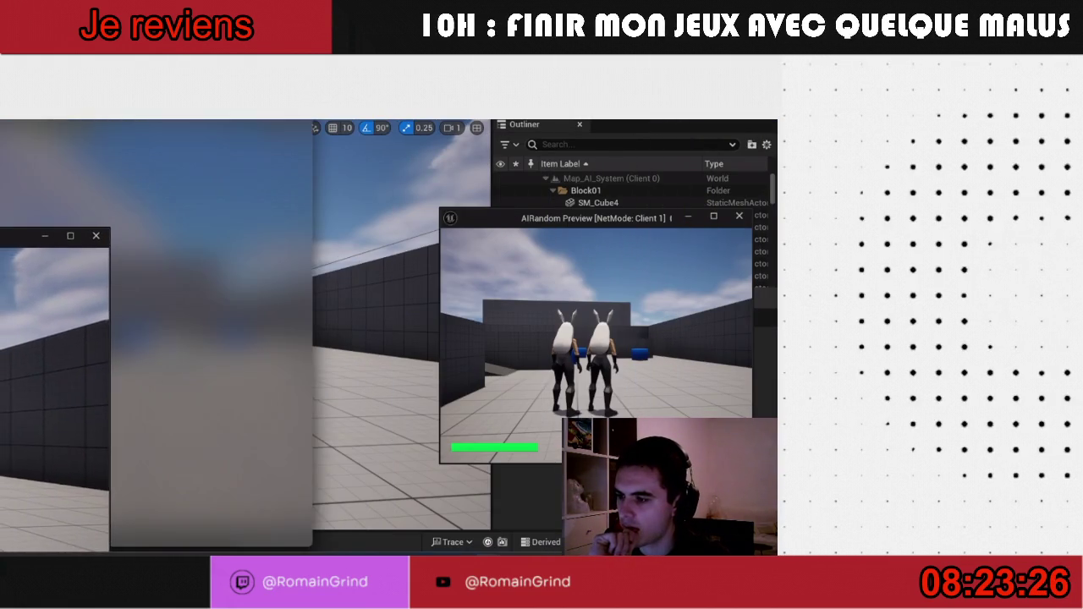
pyautogui.hotkey('alt', 'Tab')
pyautogui.click(465, 192)
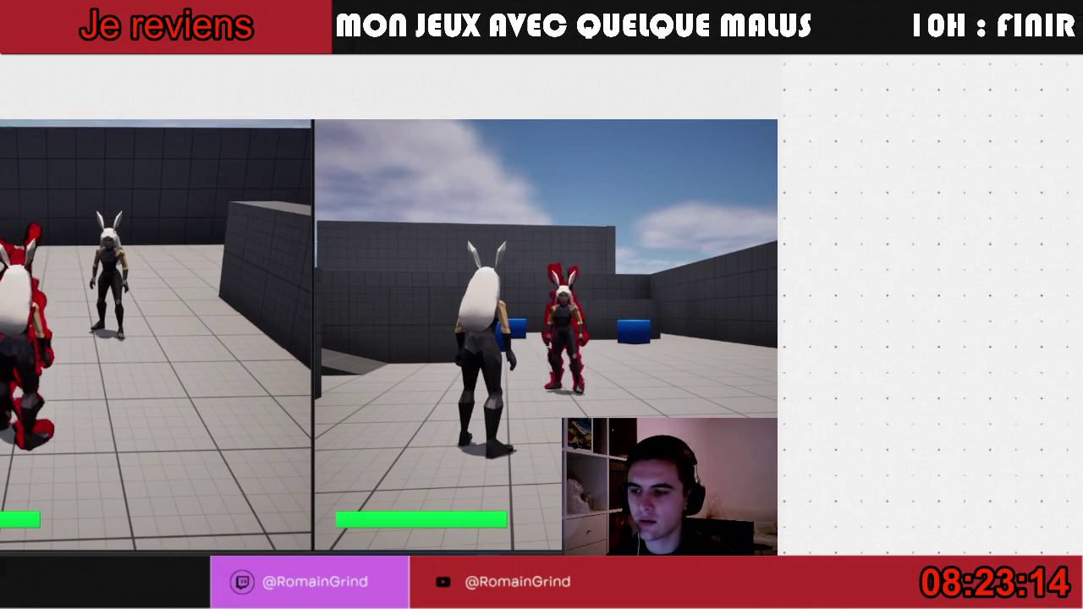
pyautogui.press('super')
pyautogui.press('super')
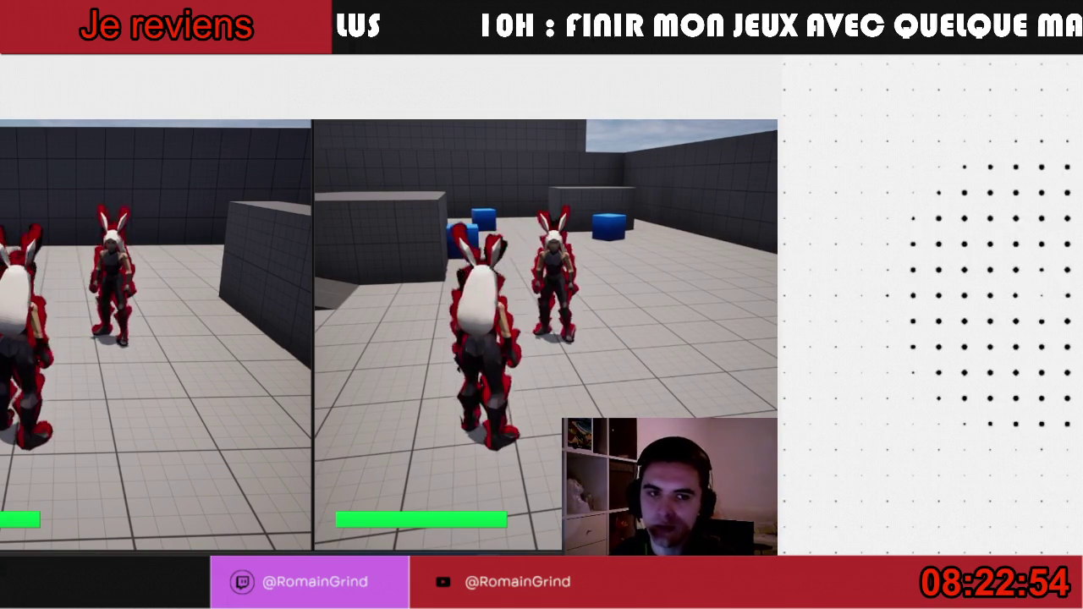
pyautogui.press('Escape')
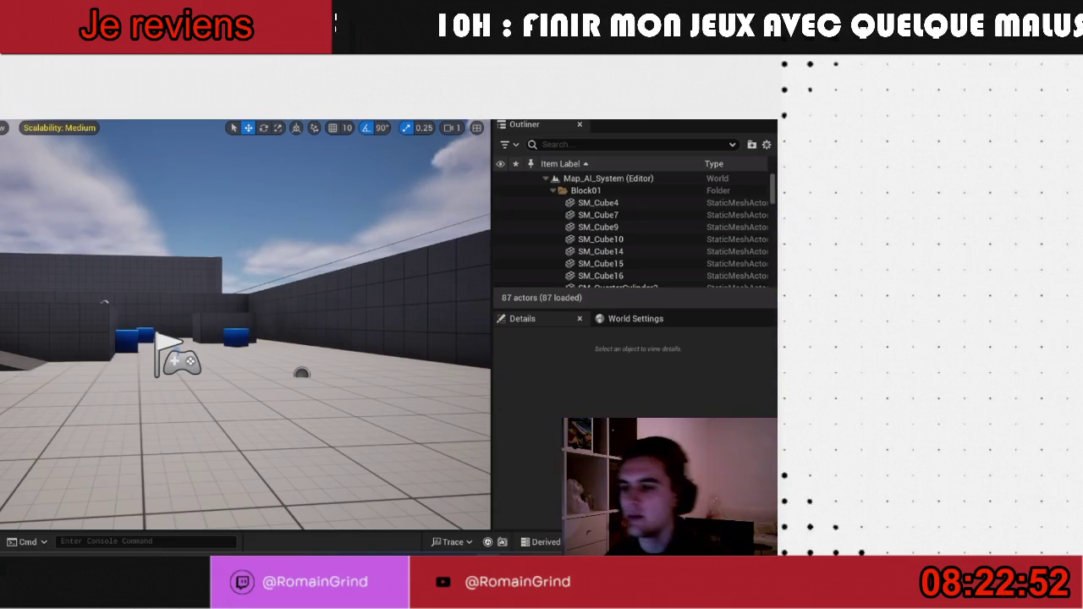
# - Set the Net Mode to Play Standalone
pyautogui.click(217, 105)
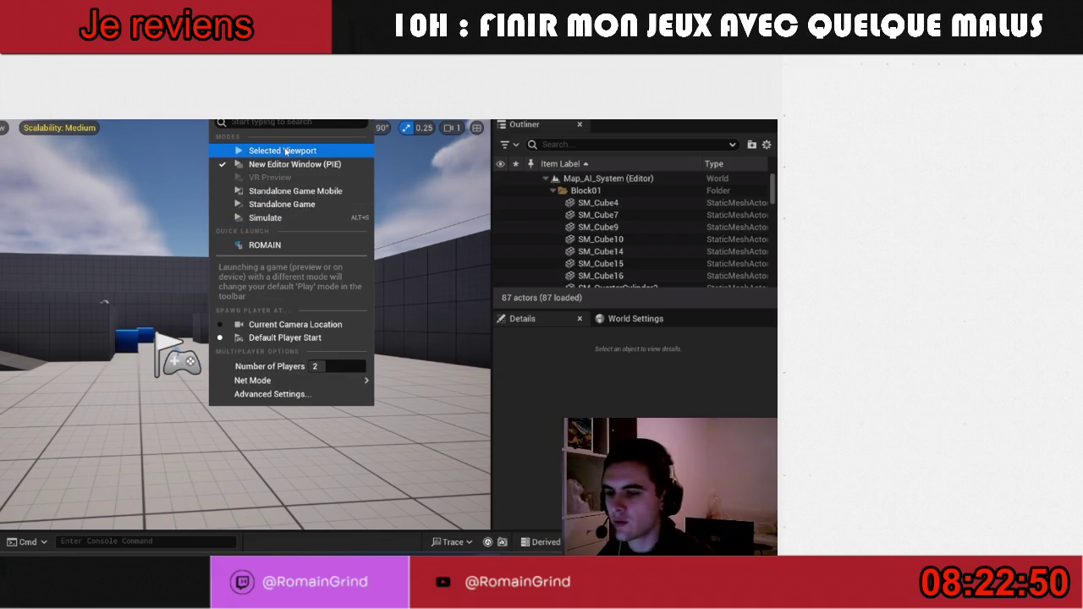
pyautogui.moveTo(339, 381)
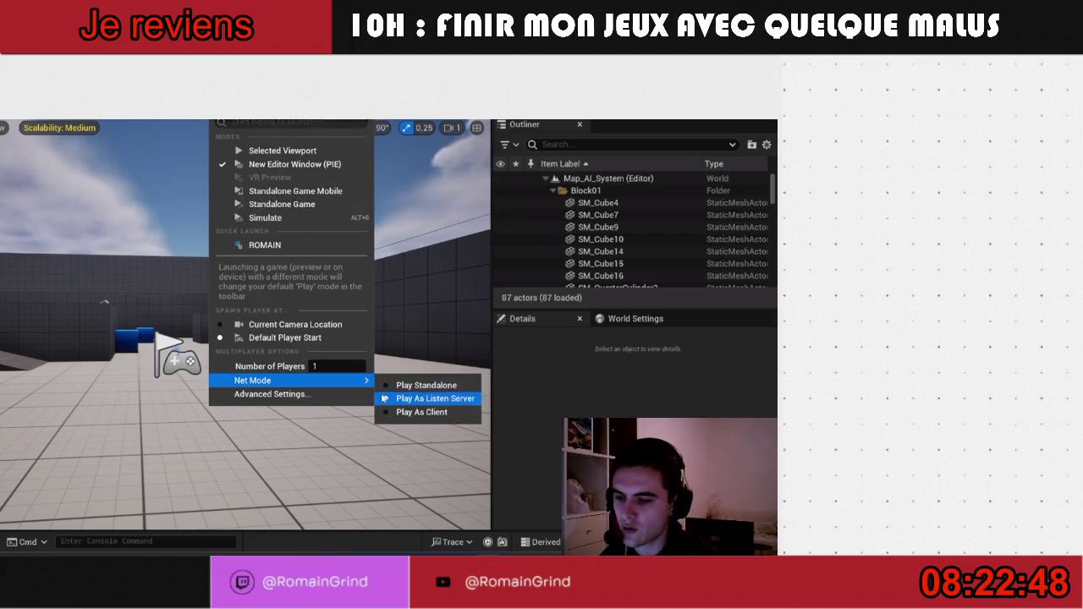
pyautogui.click(415, 385)
# - Place a BP_Enemy_Melee from the Content Drawer into the map and play in the selected viewport
pyautogui.hotkey('ctrl', 'space')
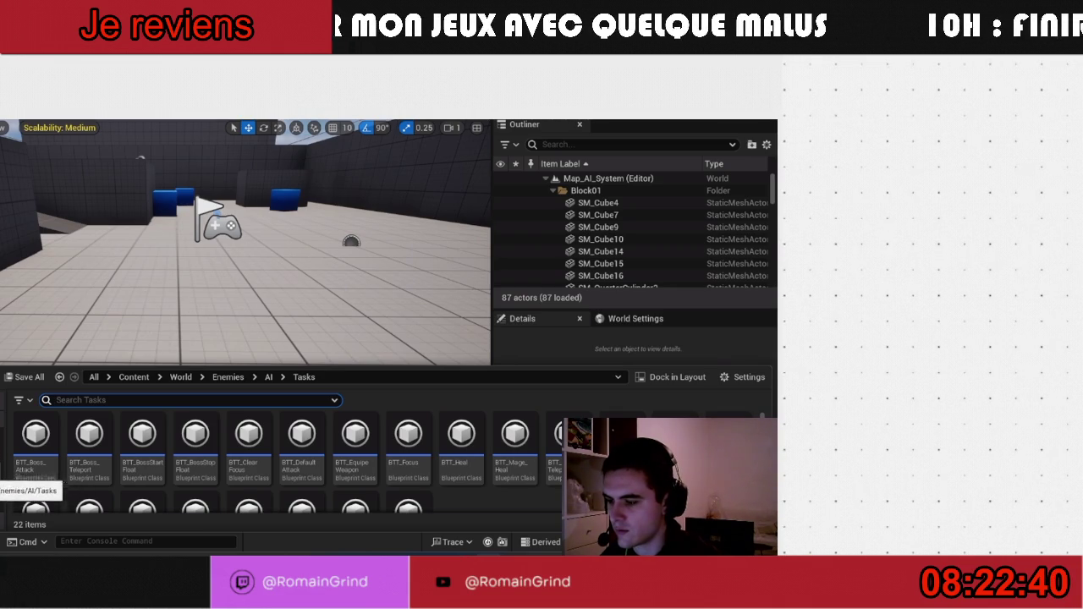
pyautogui.click(2, 481)
pyautogui.moveTo(45, 468); pyautogui.dragTo(202, 222)
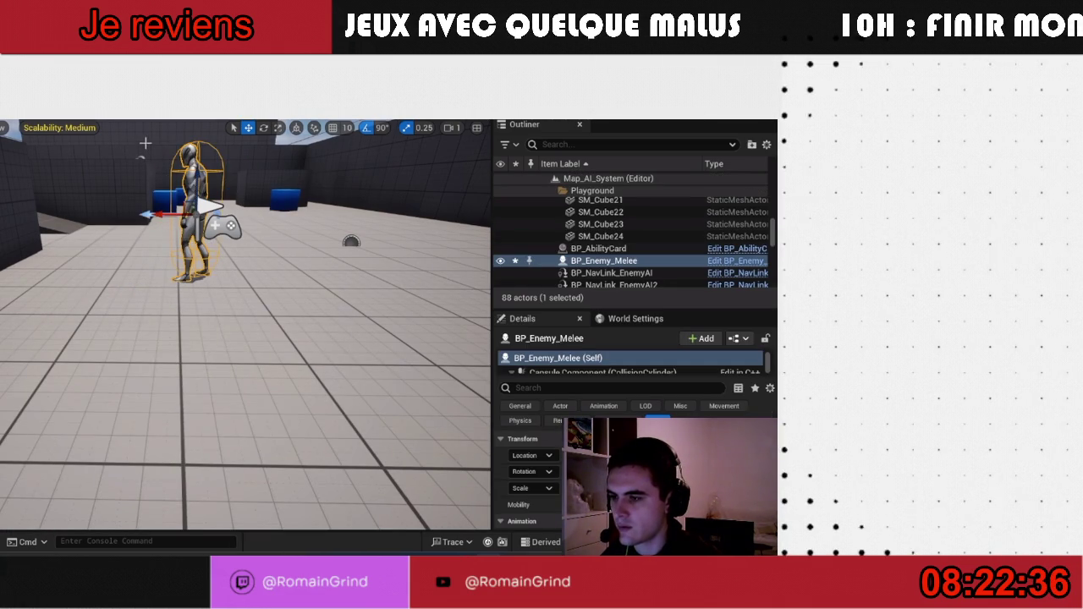
pyautogui.click(209, 102)
pyautogui.click(364, 150)
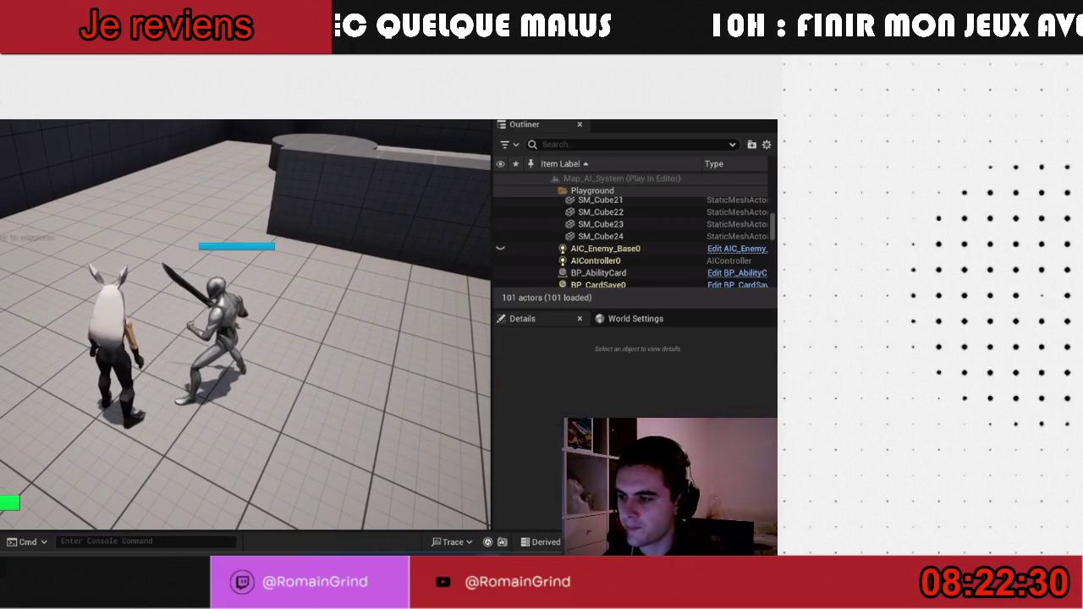
# - Hit the melee enemy with the E area attack, turn the camera toward it, then stop PIE
pyautogui.press('e')
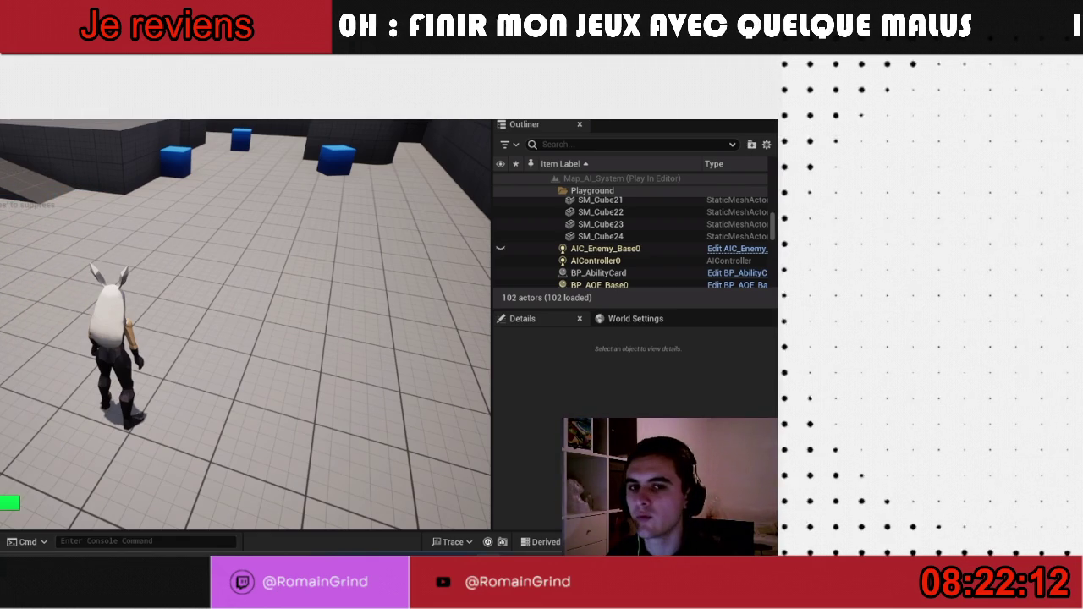
pyautogui.press('Tab')
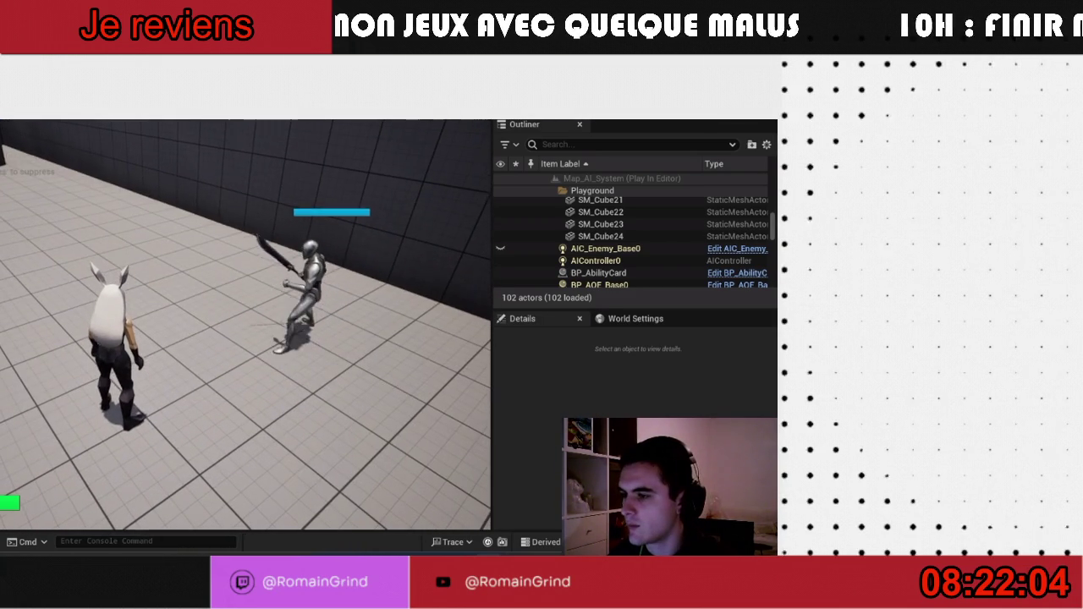
pyautogui.press('Escape')
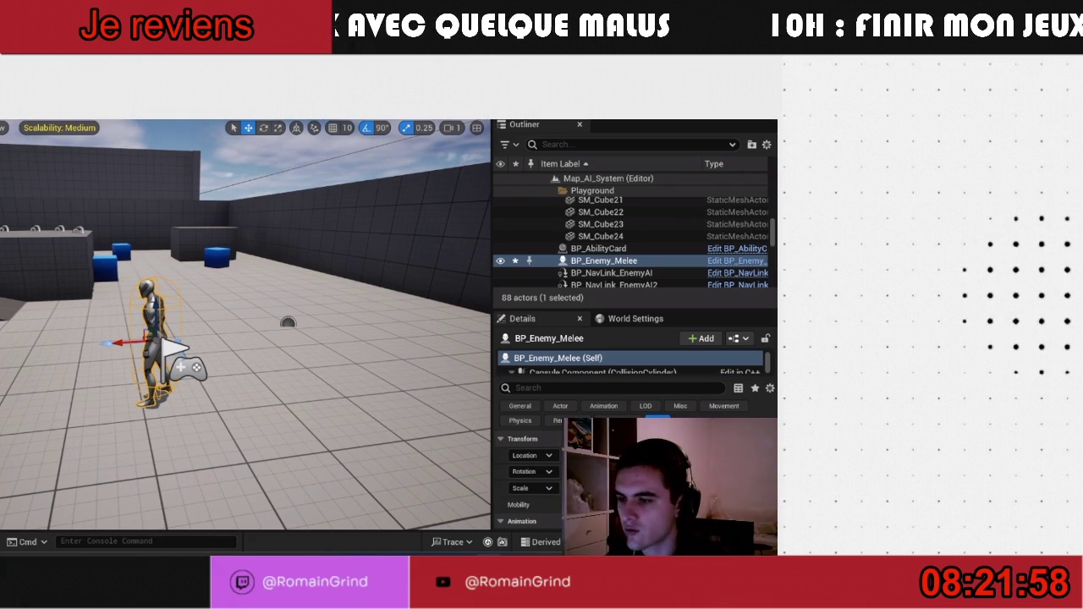
# - Switch Net Mode to Play As Listen Server and launch in New Editor Window (PIE)
pyautogui.moveTo(360, 380)
pyautogui.click(399, 395)
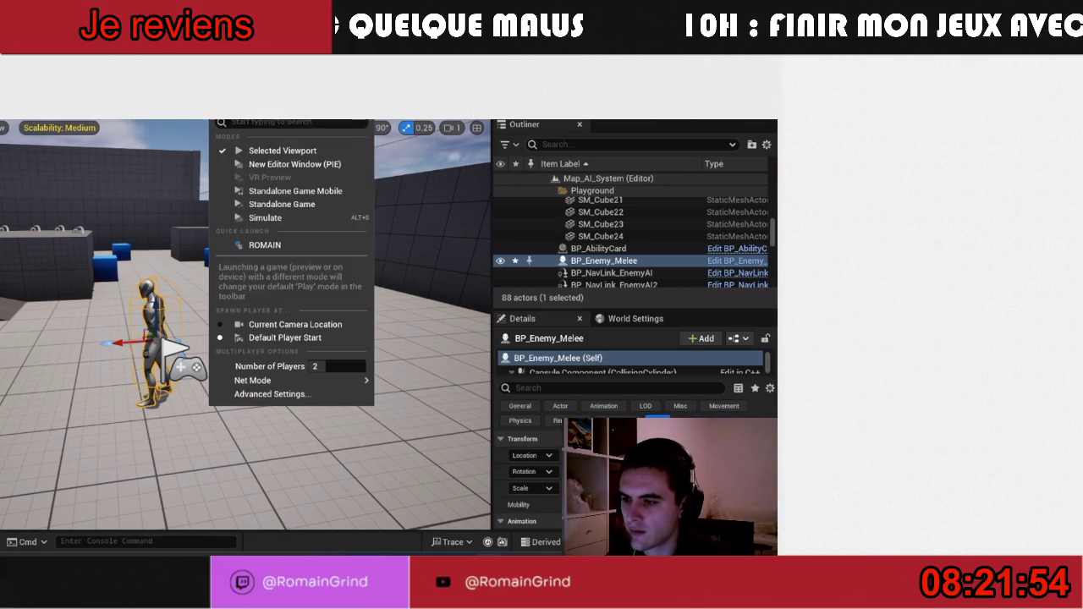
pyautogui.click(254, 162)
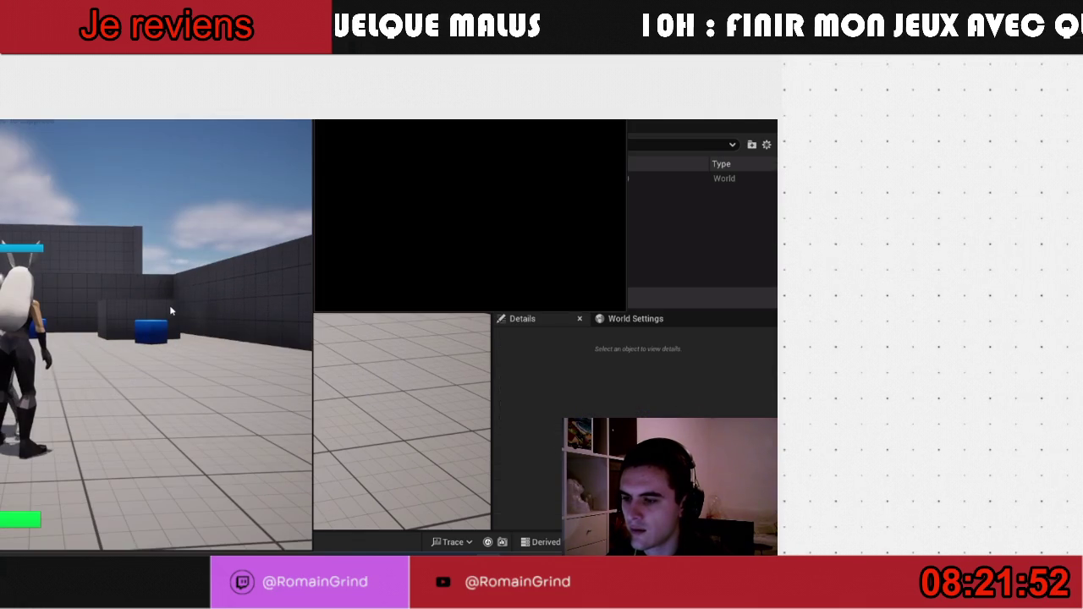
# - Walk the first client's character into the other client's view, then end the session
pyautogui.click(259, 266)
pyautogui.press('w')
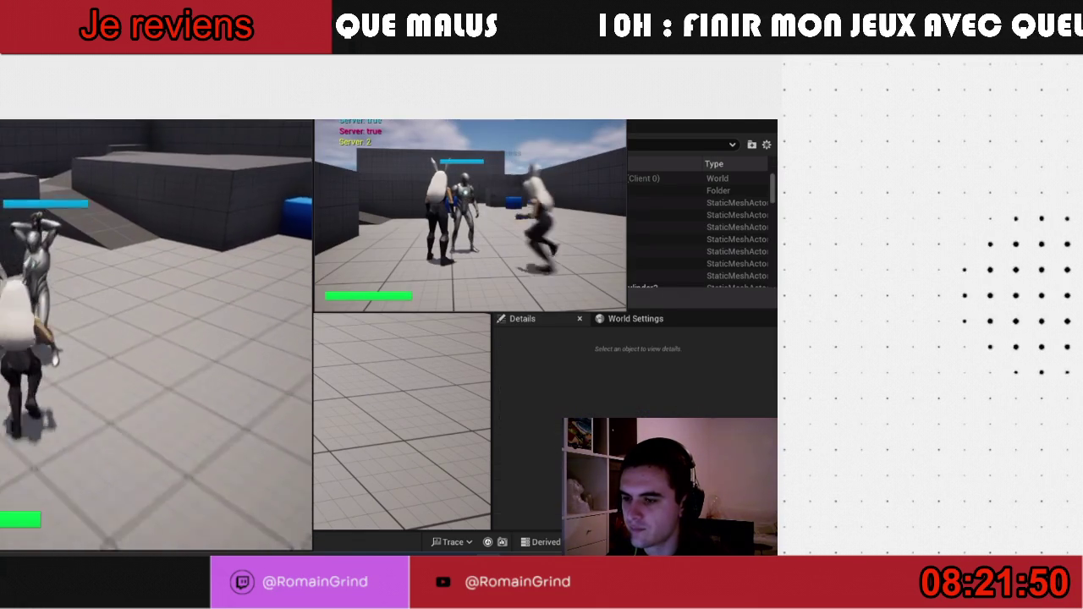
pyautogui.press('w')
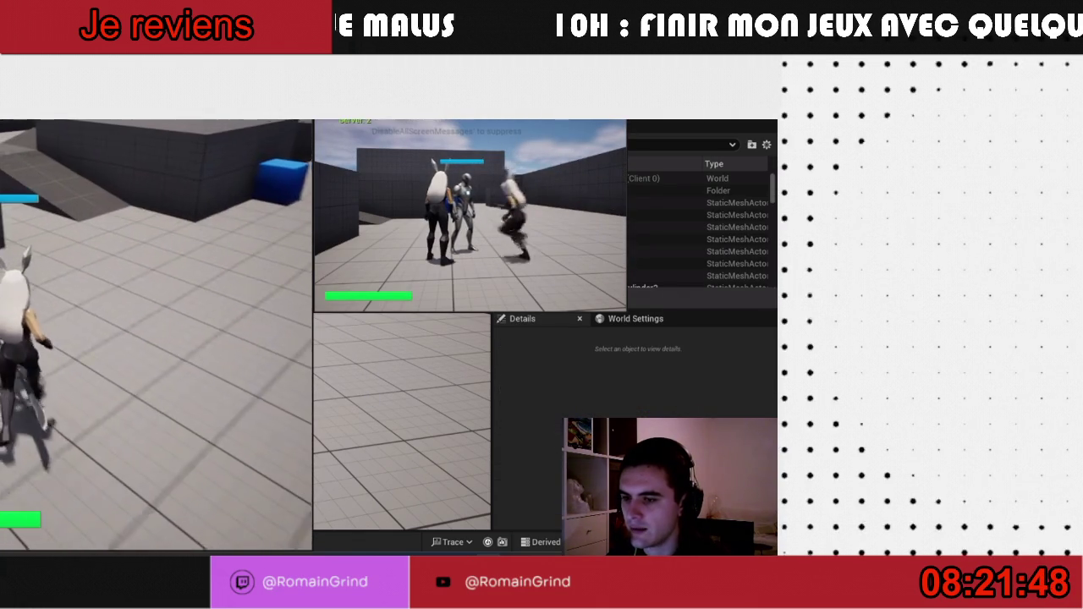
pyautogui.press('super')
pyautogui.press('super')
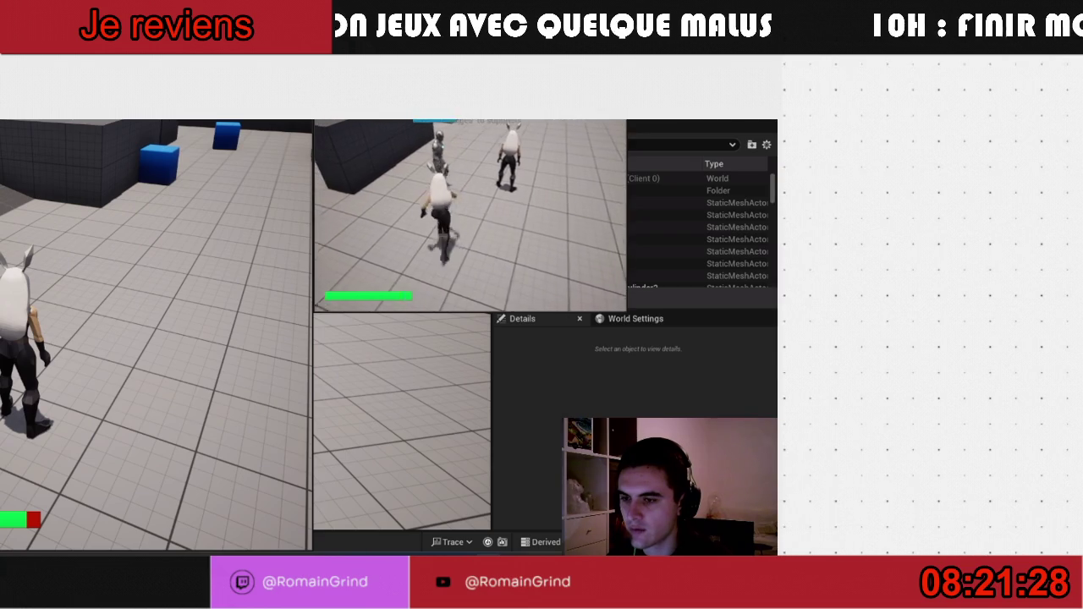
pyautogui.press('super')
pyautogui.press('super')
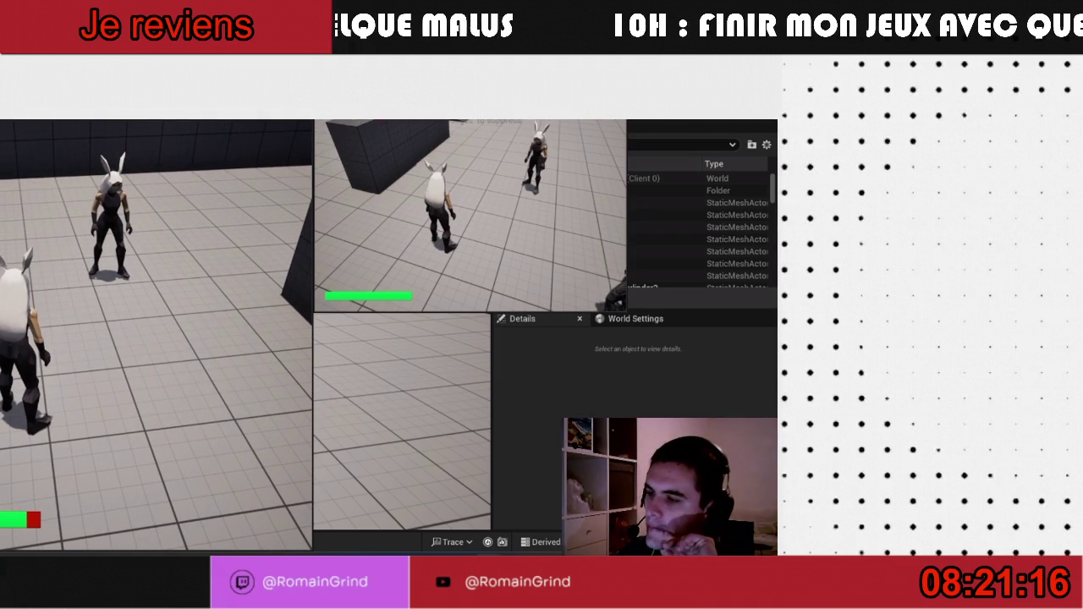
pyautogui.press('Escape')
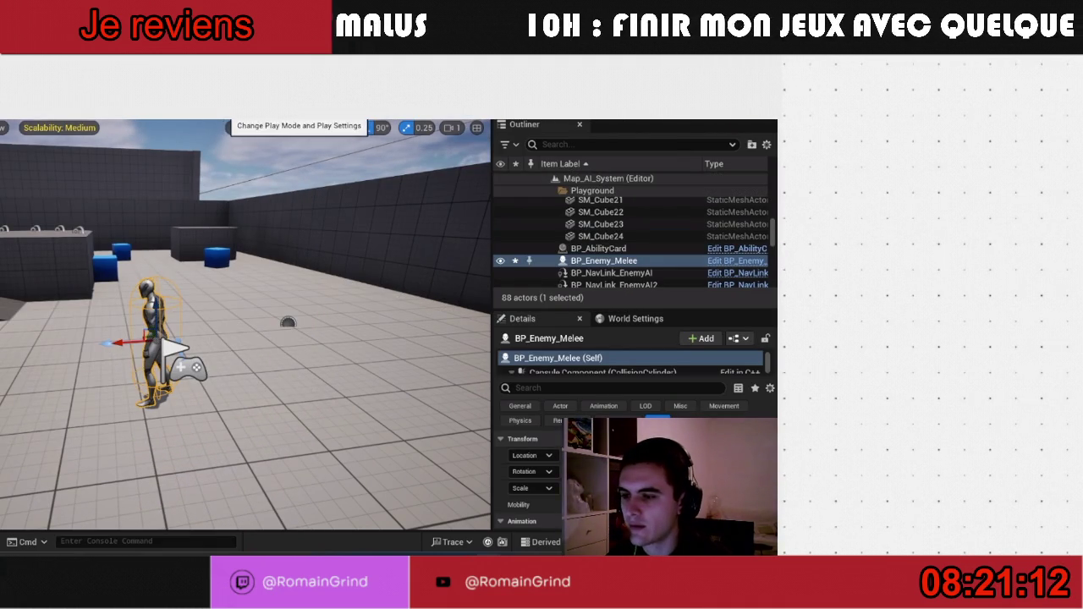
pyautogui.click(217, 103)
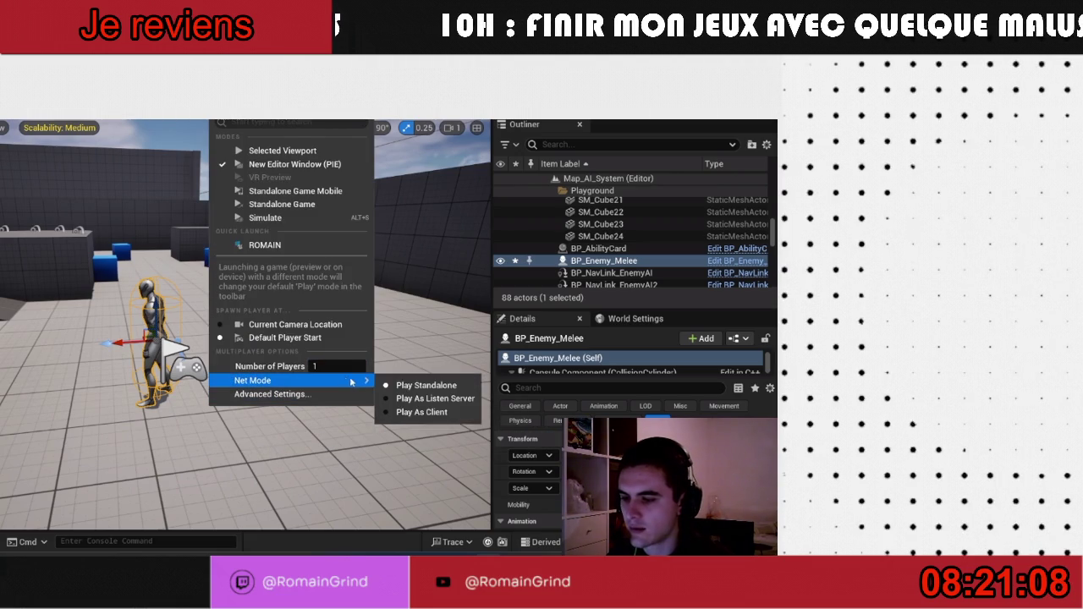
pyautogui.click(381, 440)
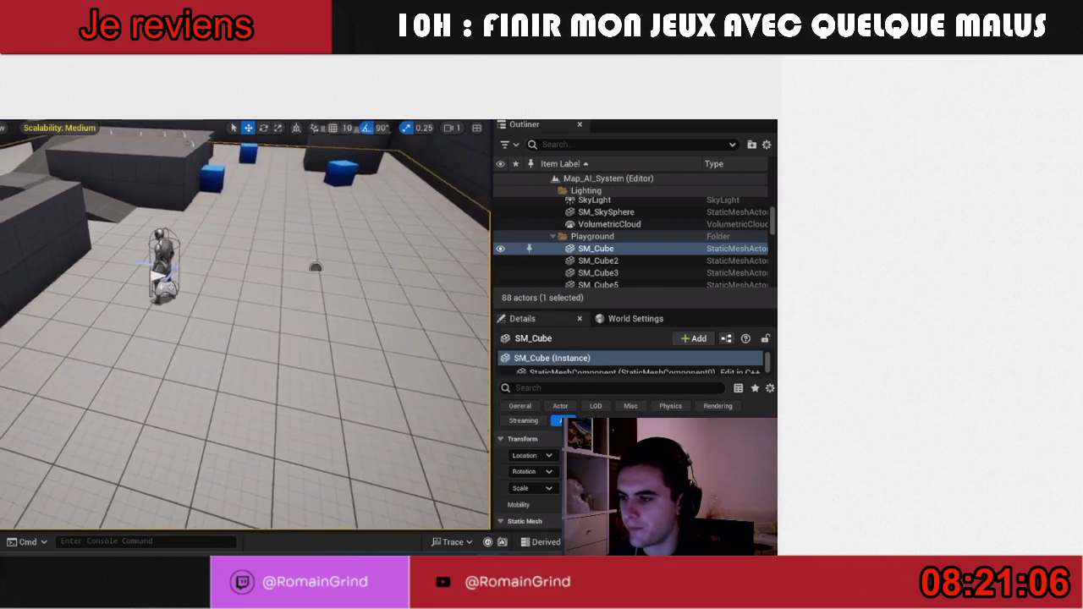
pyautogui.hotkey('ctrl', 'space')
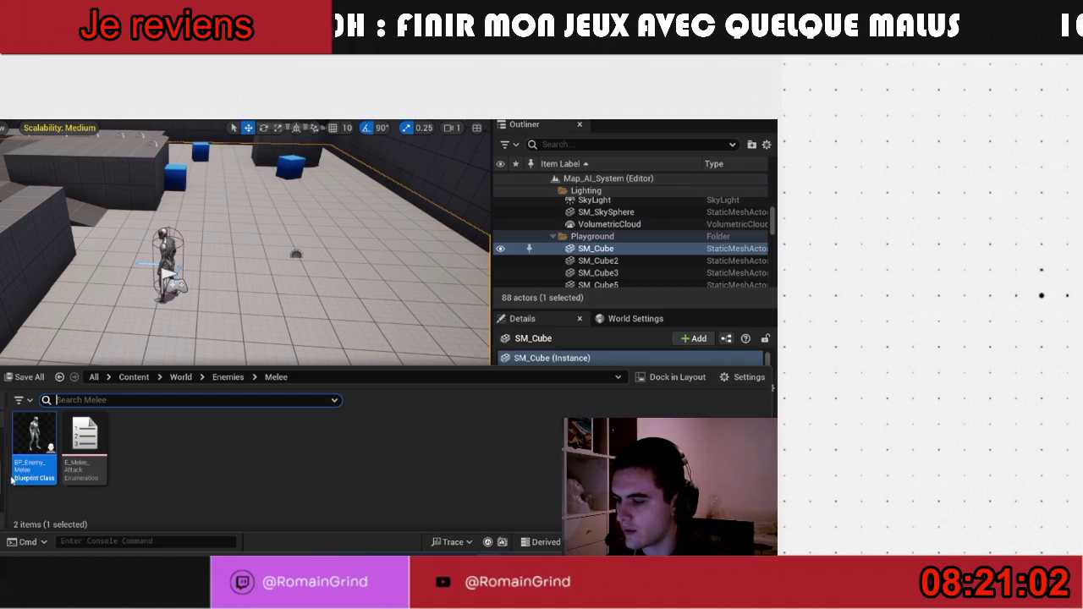
pyautogui.doubleClick(47, 474)
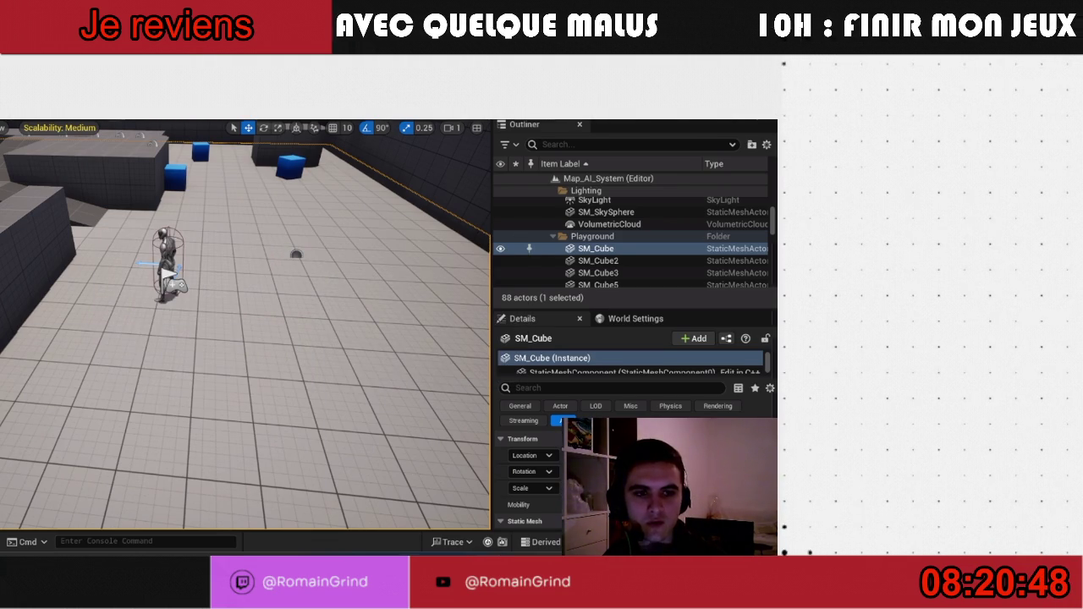
# - Alt-Tab from the Unreal editor to the Epic Games Launcher
pyautogui.hotkey('alt', 'Tab')
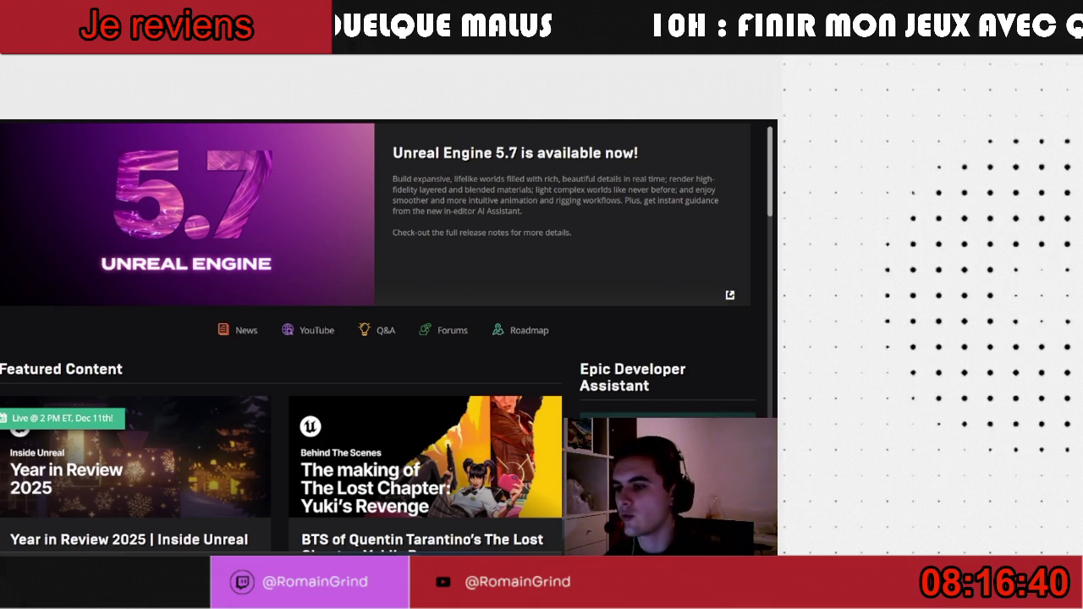
# - Open the AIRandom project from the Epic Games Launcher Library
pyautogui.click(121, 336)
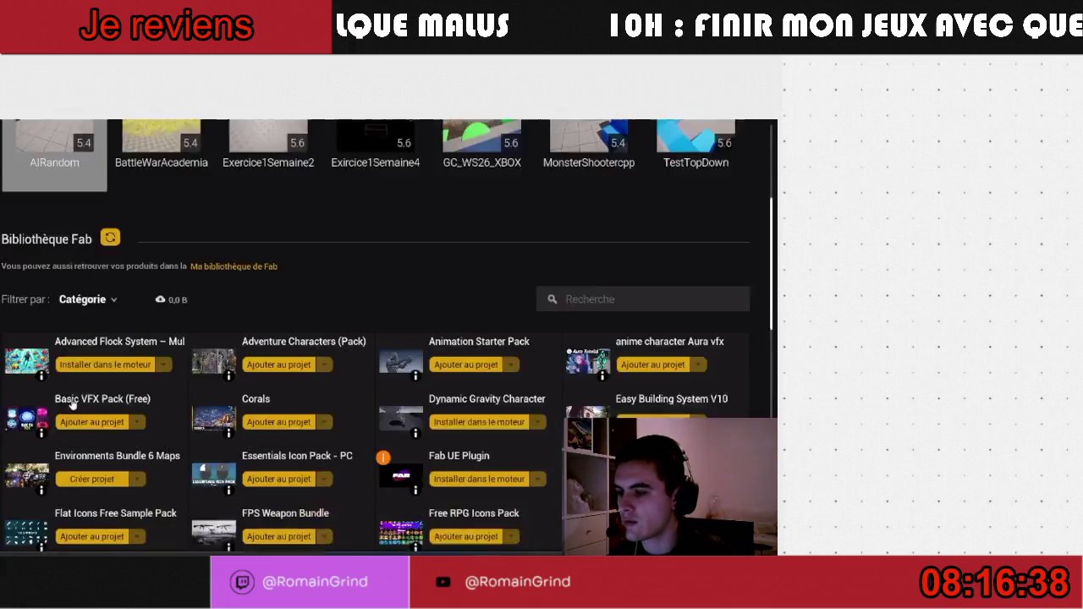
pyautogui.rightClick(84, 320)
pyautogui.click(85, 318)
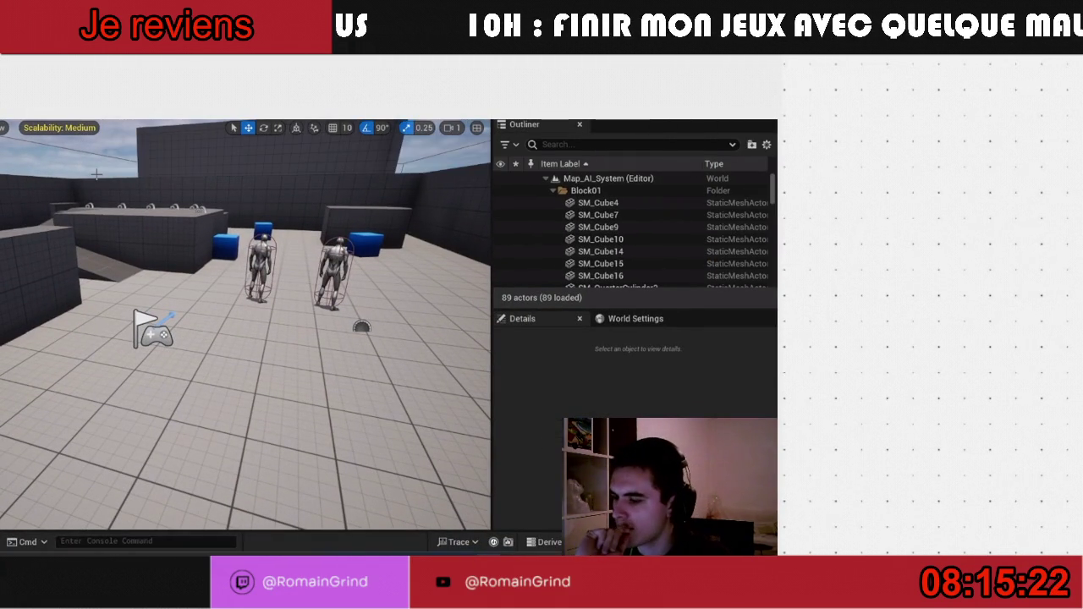
# - Delete both BP_Enemy_Melee actors from Map_AI_System, leaving 87 actors
pyautogui.moveTo(103, 234); pyautogui.dragTo(144, 254)
pyautogui.click(244, 273)
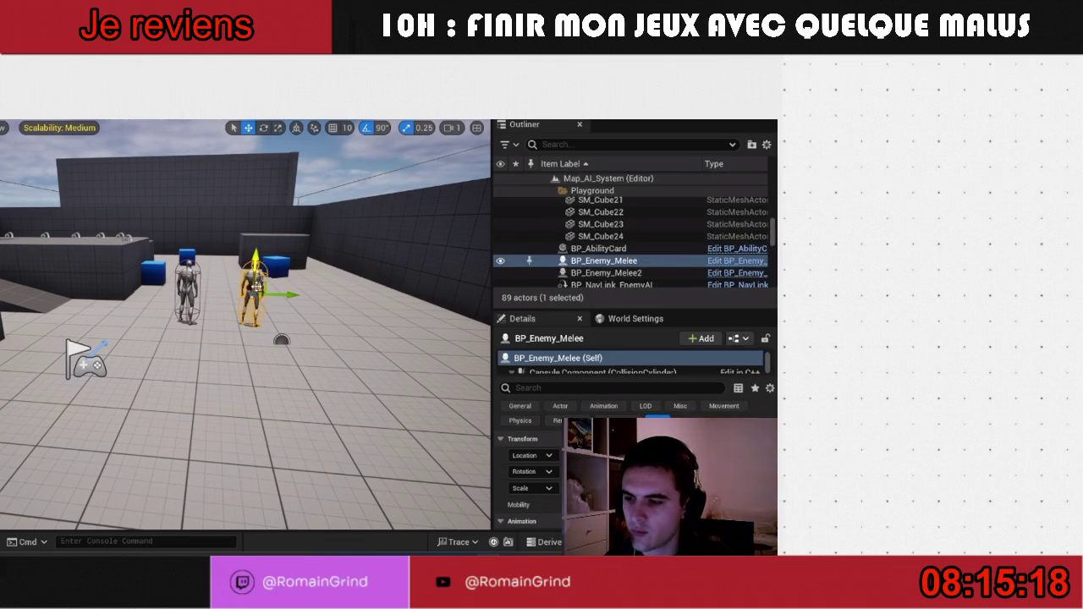
pyautogui.press('Delete')
pyautogui.click(187, 288)
pyautogui.press('Delete')
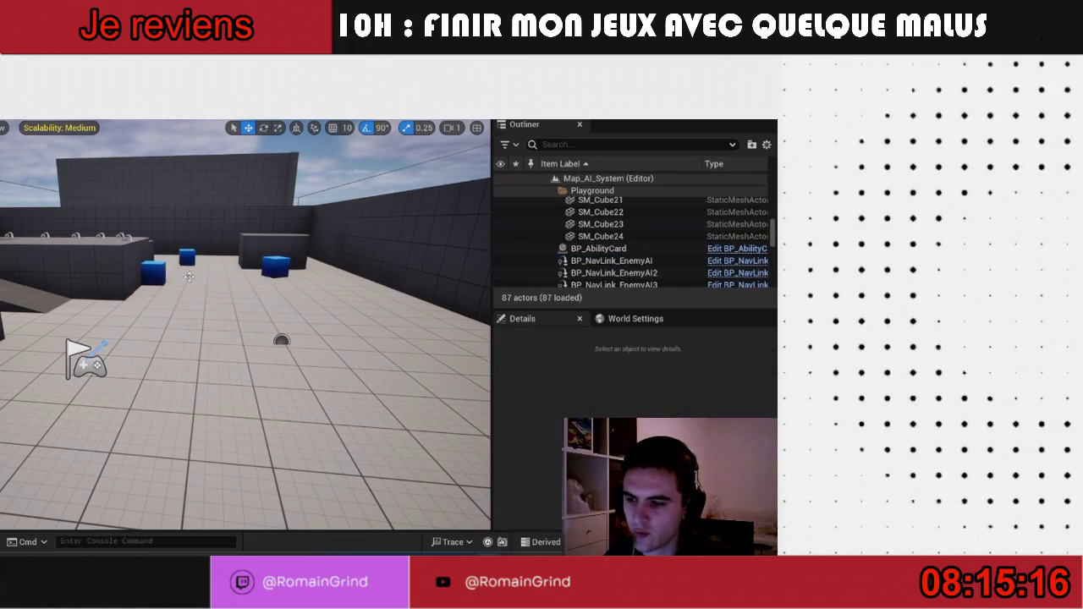
# - Set Net Mode to Play As Listen Server with 2 players, then start PIE with Alt+P
pyautogui.click(217, 110)
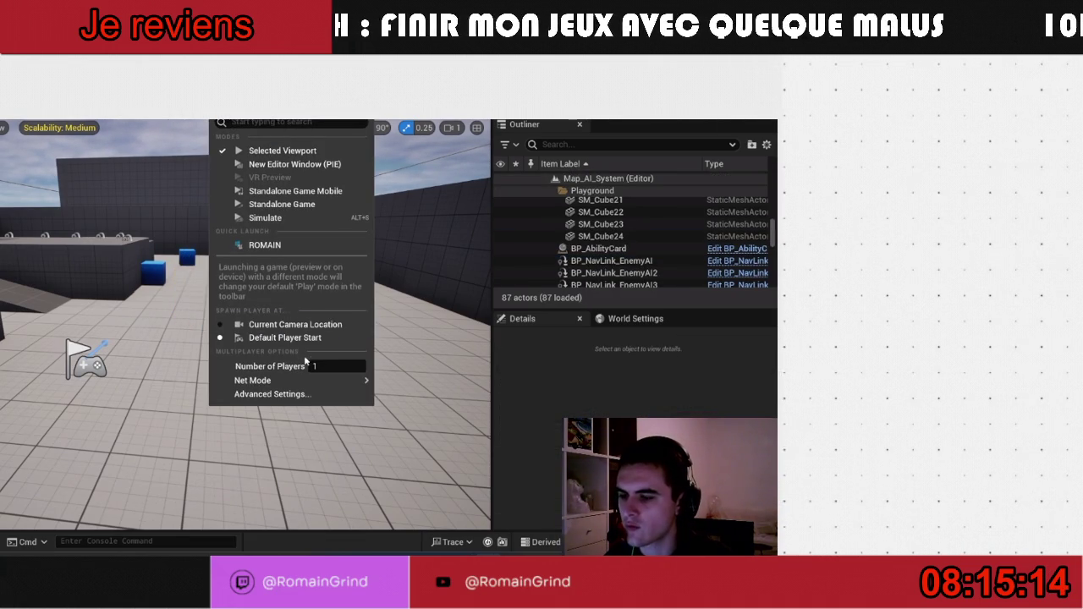
pyautogui.moveTo(345, 381)
pyautogui.click(431, 399)
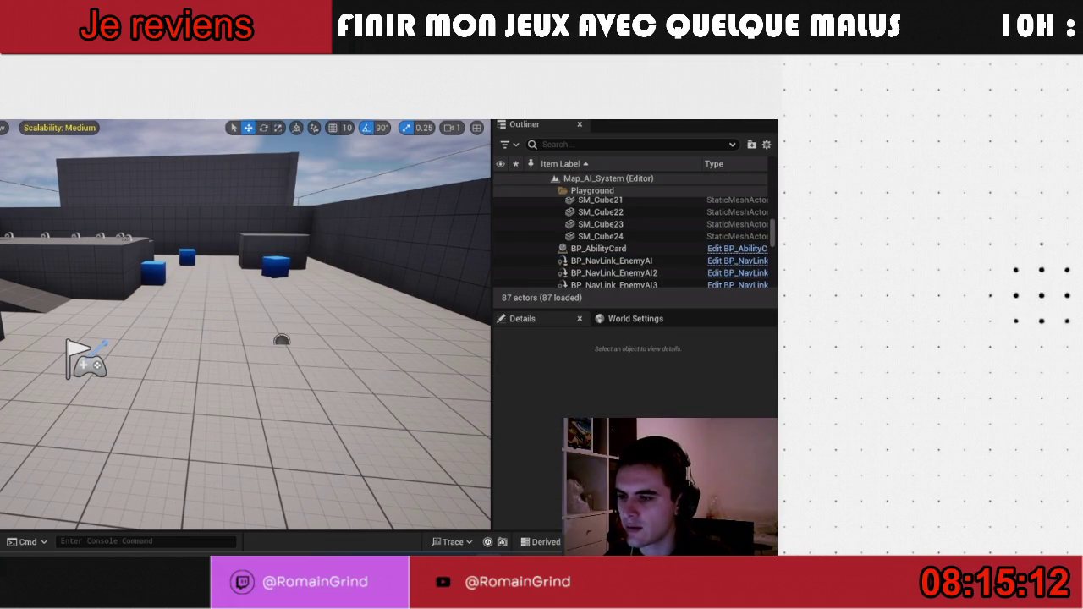
pyautogui.click(337, 366)
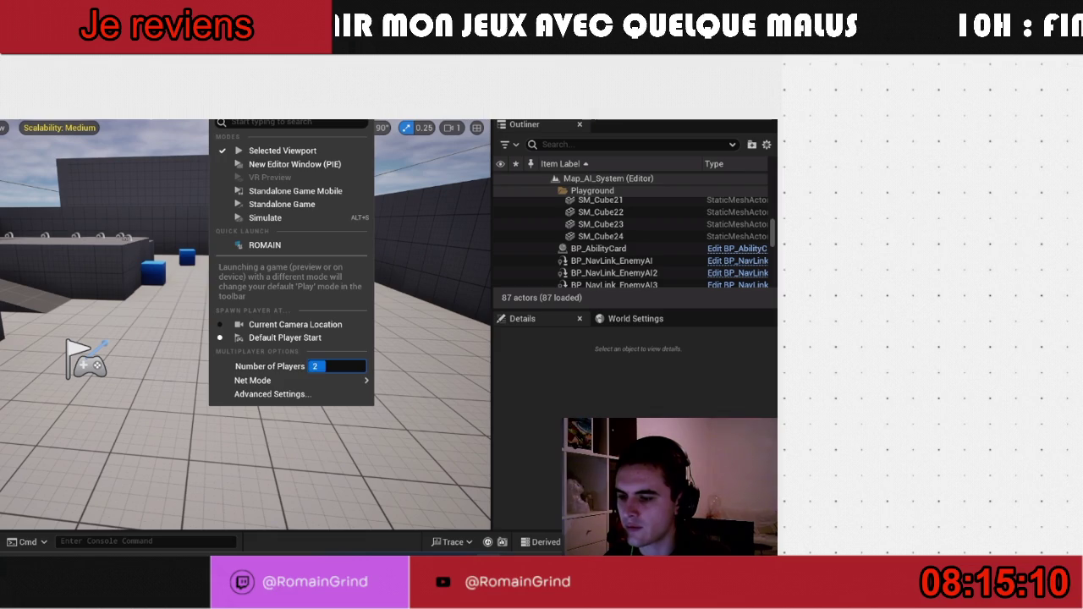
pyautogui.moveTo(355, 381)
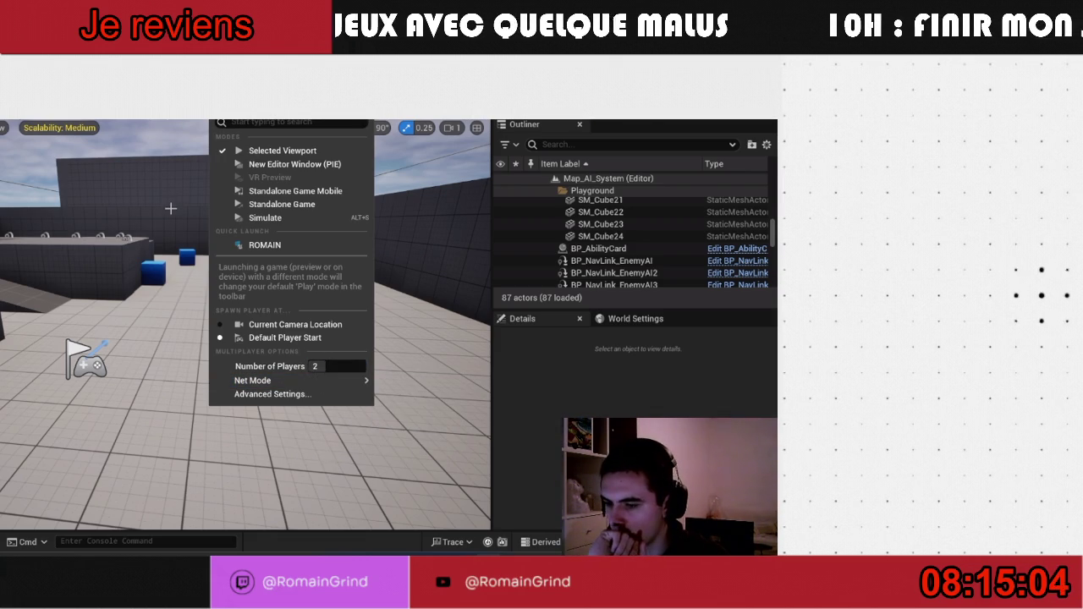
pyautogui.moveTo(254, 380)
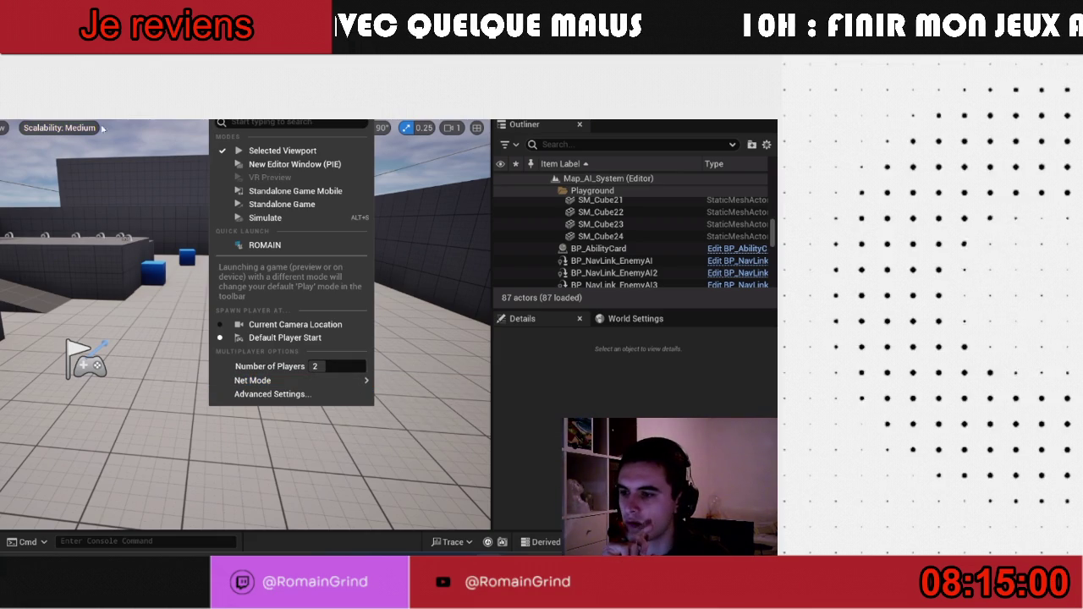
pyautogui.click(223, 351)
pyautogui.hotkey('alt', 'p')
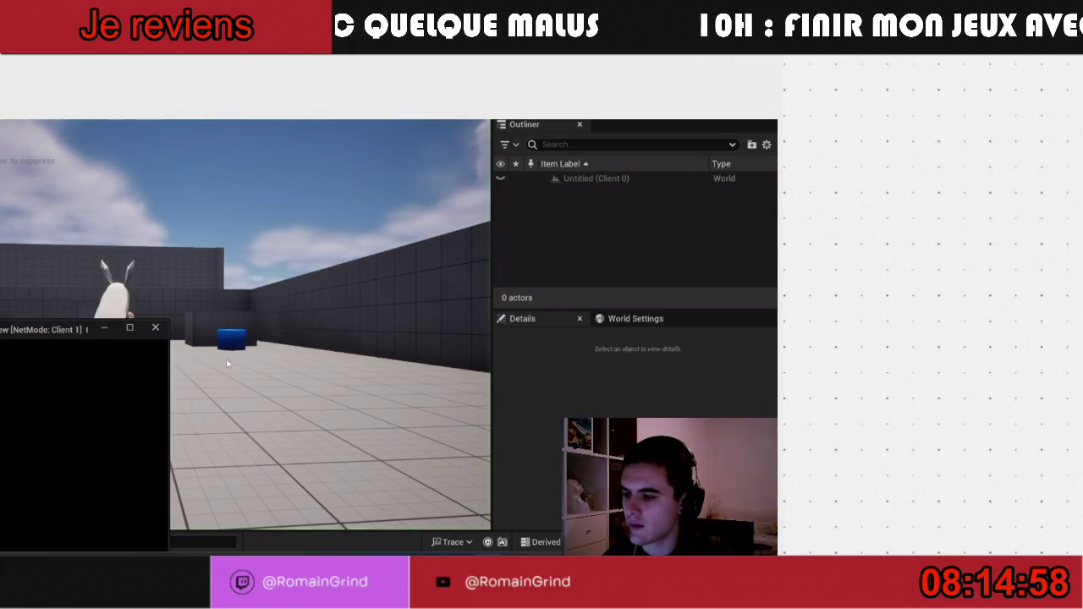
# - Move the second client's window aside and stop the current play session
pyautogui.moveTo(65, 337)
pyautogui.mouseDown()
pyautogui.moveTo(544, 220)
pyautogui.moveTo(774, 216)
pyautogui.mouseUp()
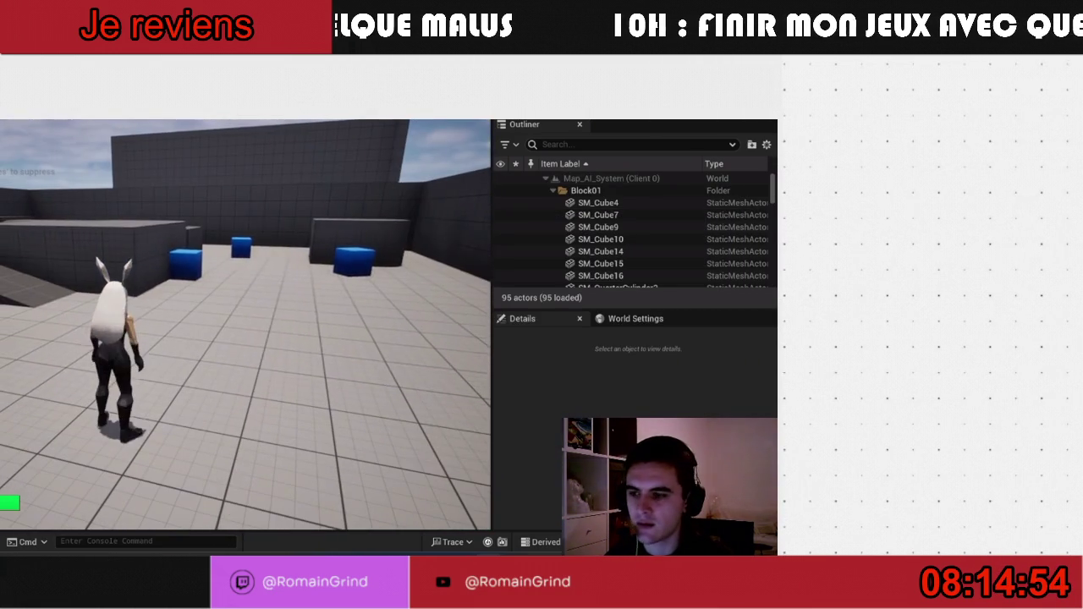
pyautogui.hotkey('shift', 'F1')
pyautogui.press('Escape')
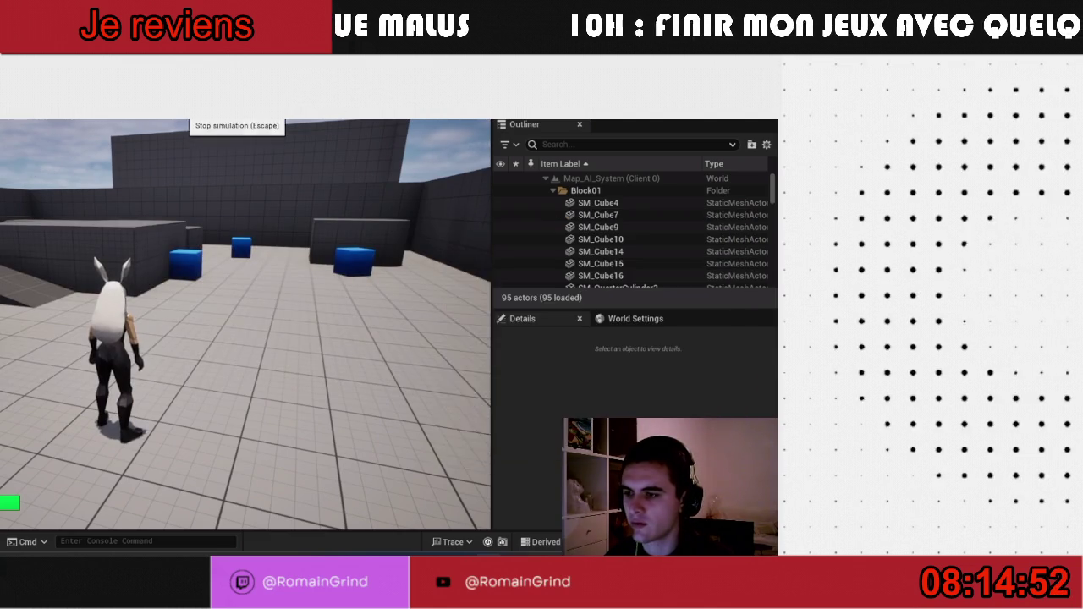
# - Relaunch in New Editor Window (PIE) and run the left client's character into the other's view
pyautogui.click(218, 108)
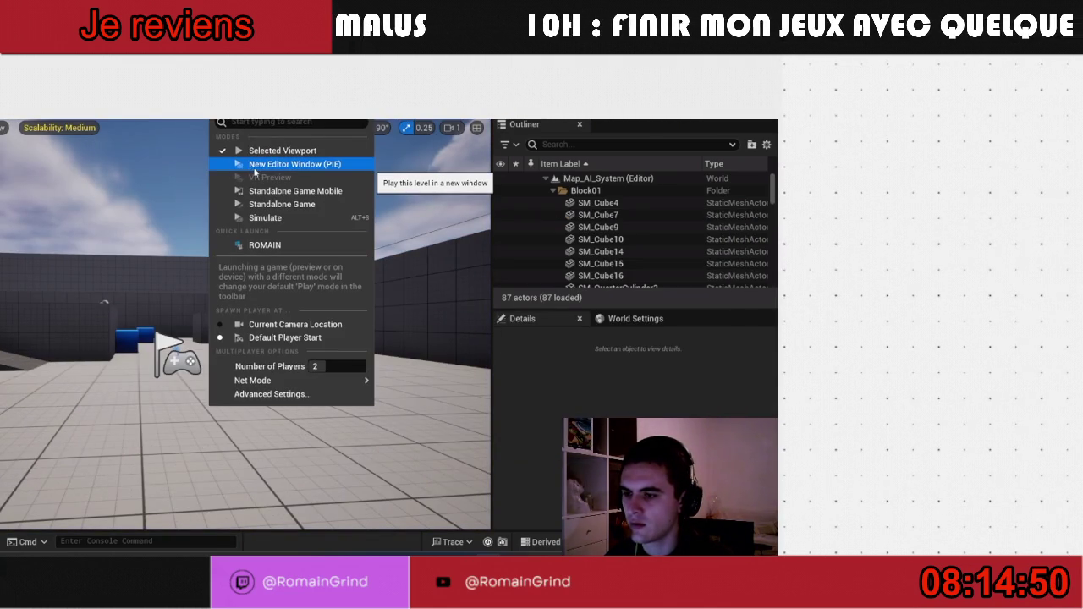
pyautogui.click(258, 166)
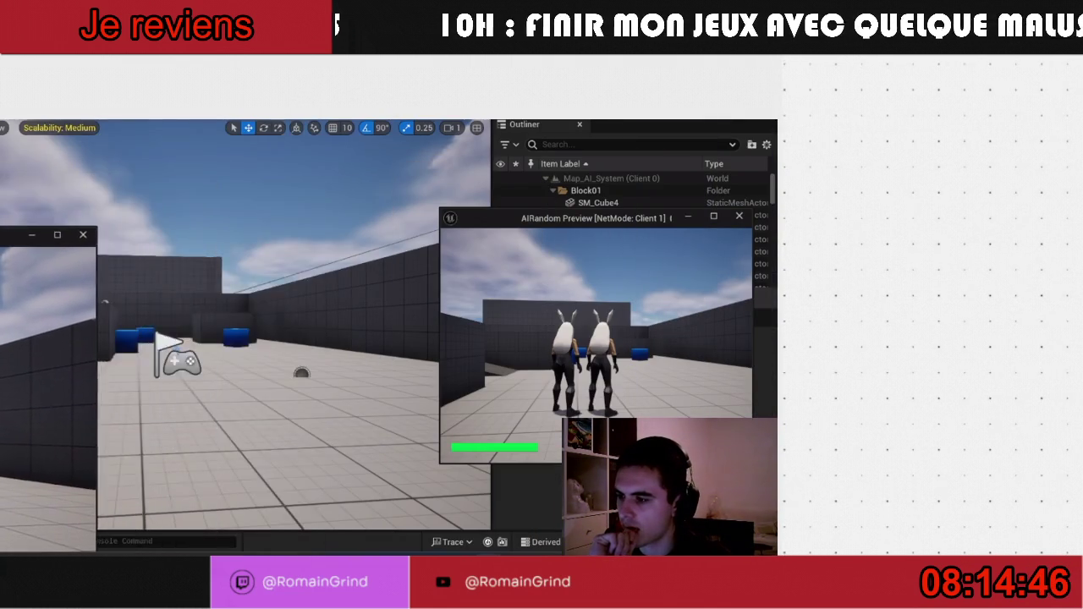
pyautogui.hotkey('alt', 'Tab')
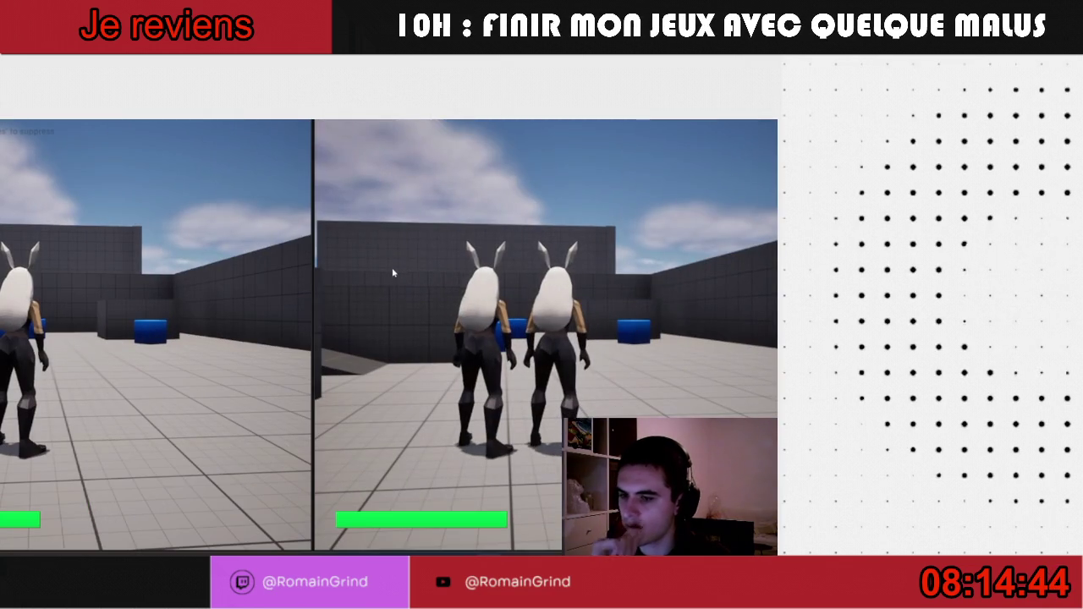
pyautogui.click(163, 317)
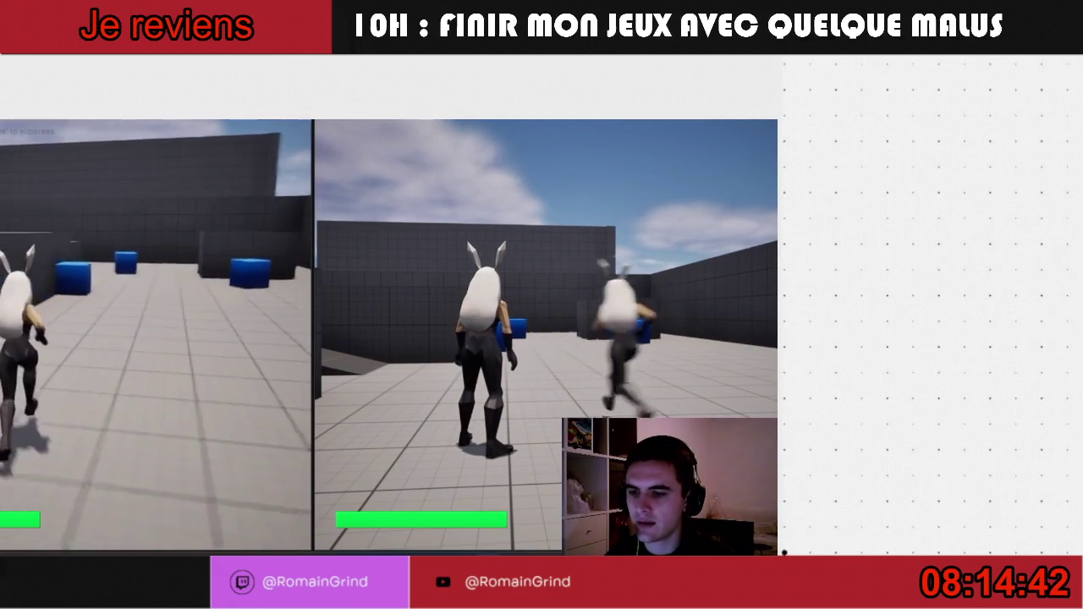
pyautogui.press('w')
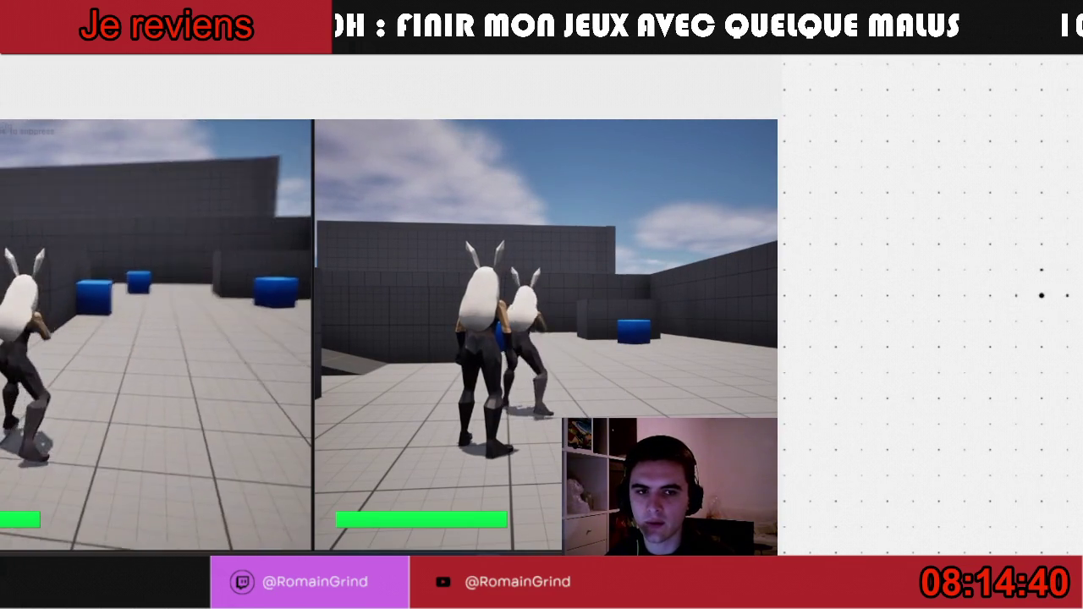
pyautogui.press('w')
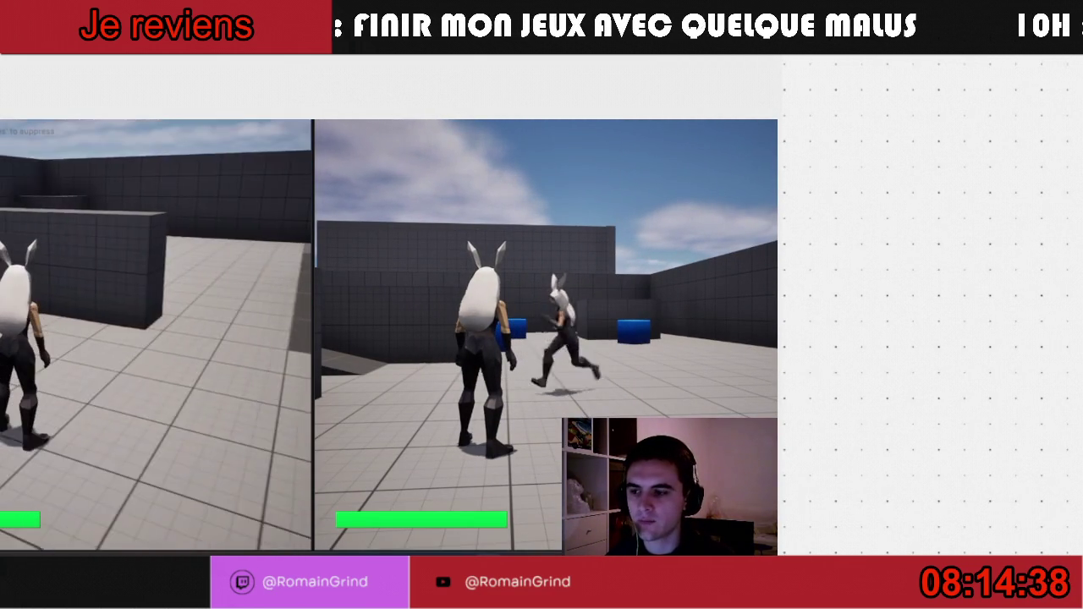
# - Activate the red spiky aura on both clients' characters, then stop PIE
pyautogui.press('e')
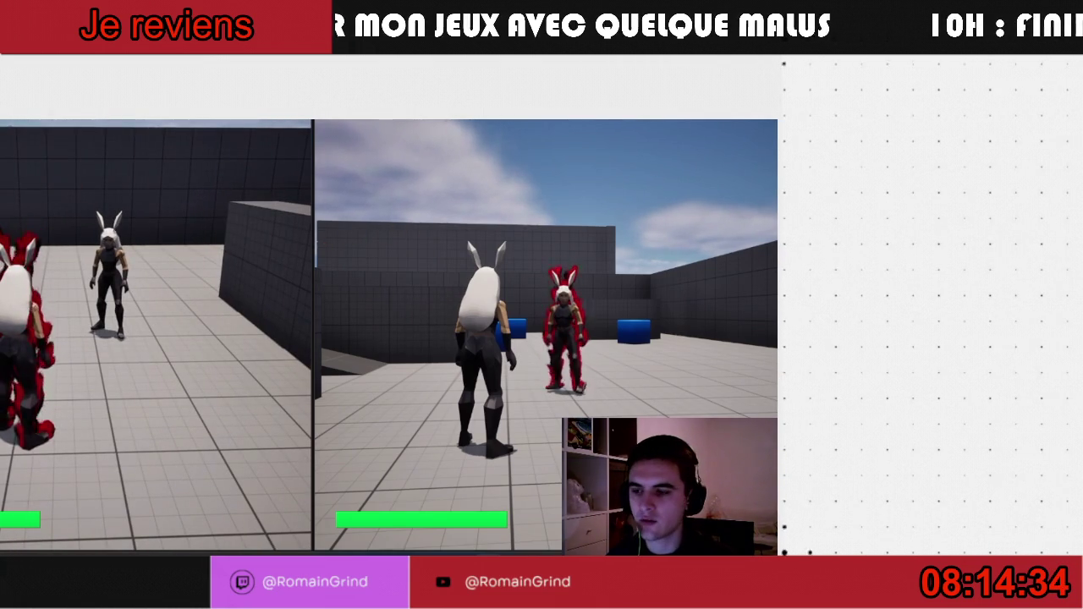
pyautogui.press('super')
pyautogui.press('super')
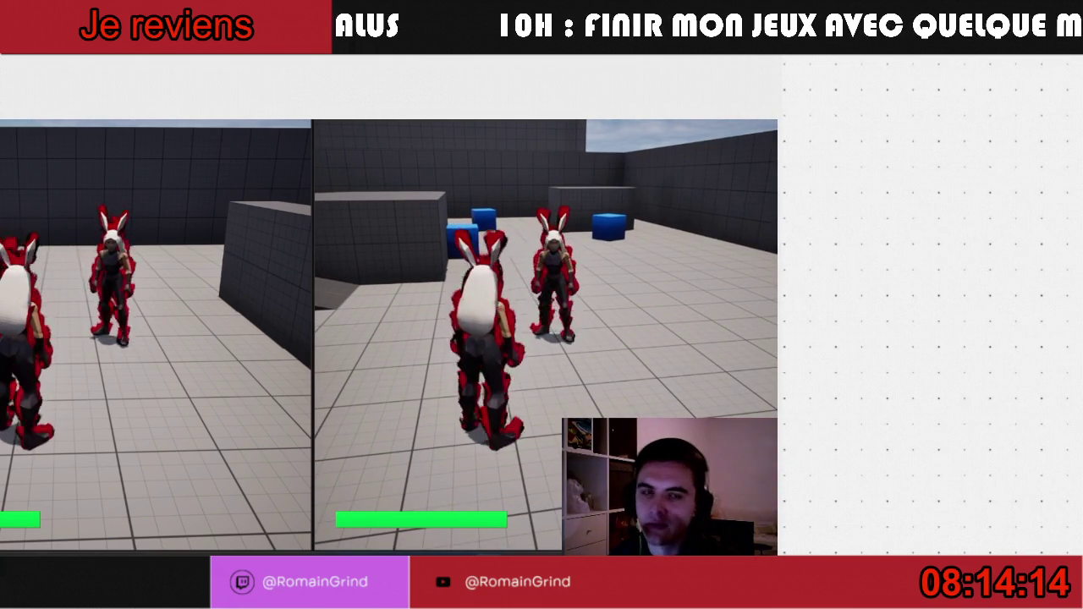
pyautogui.press('Escape')
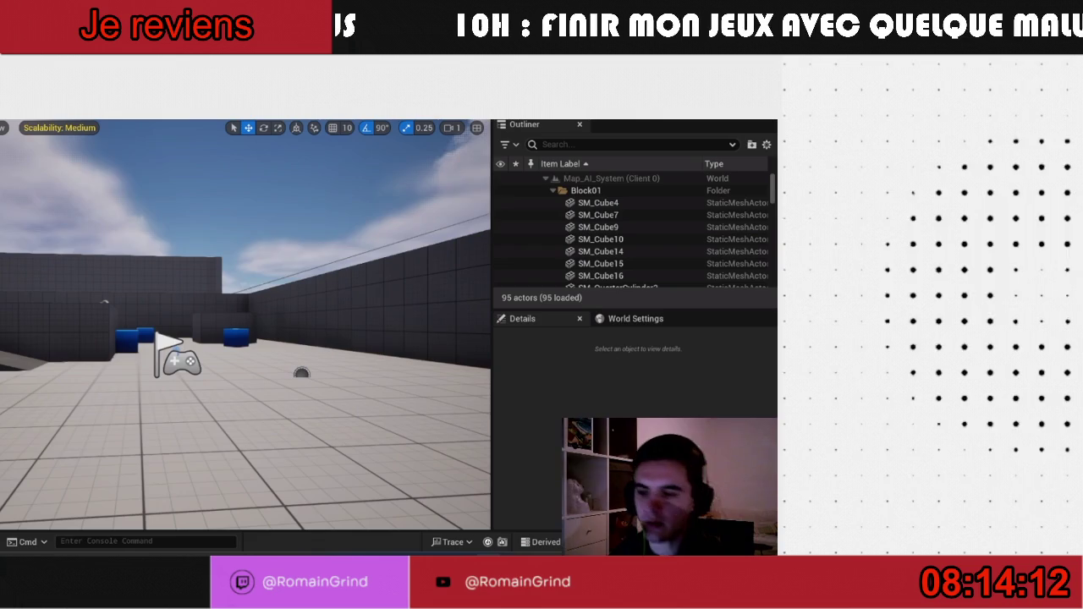
# - Set the Net Mode to Play As Listen Server
pyautogui.click(215, 106)
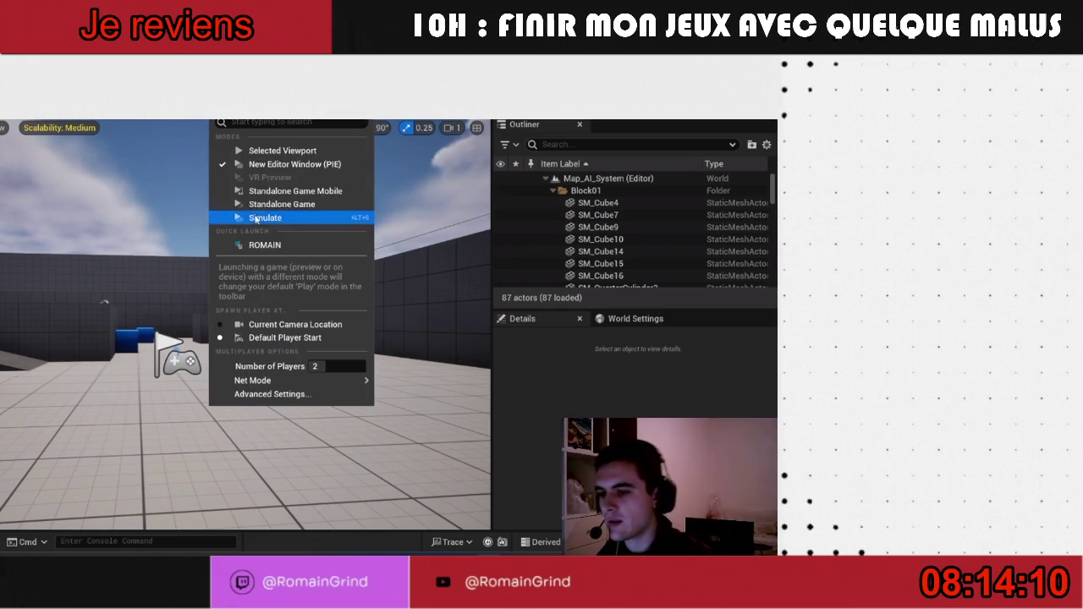
pyautogui.moveTo(271, 380)
pyautogui.click(427, 397)
# - Drag BP_Enemy_Melee from Enemies/Melee near the player start and start a play test
pyautogui.hotkey('ctrl', 'space')
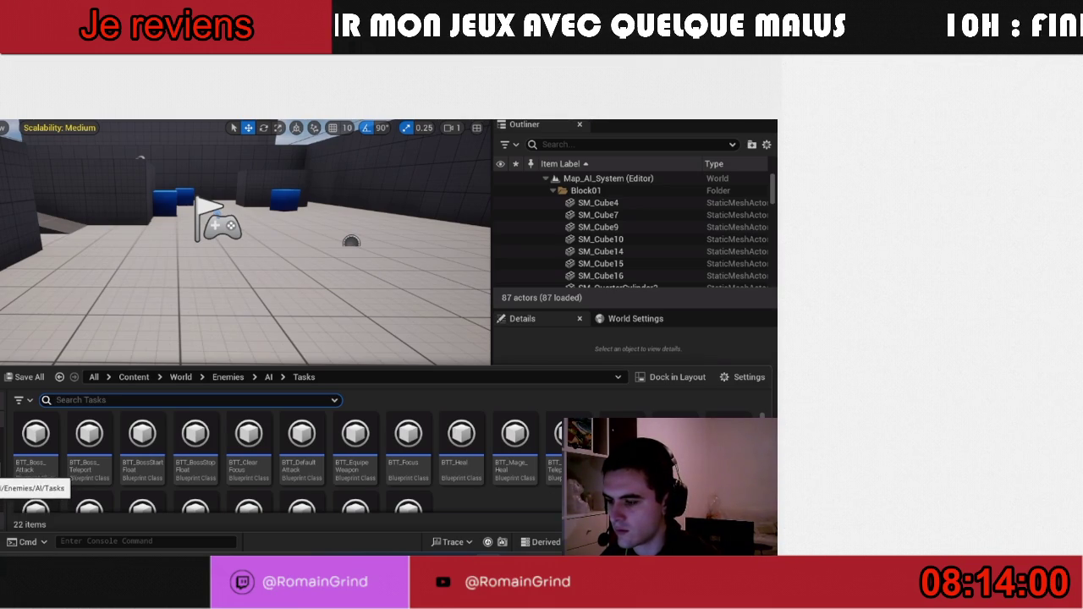
pyautogui.click(2, 474)
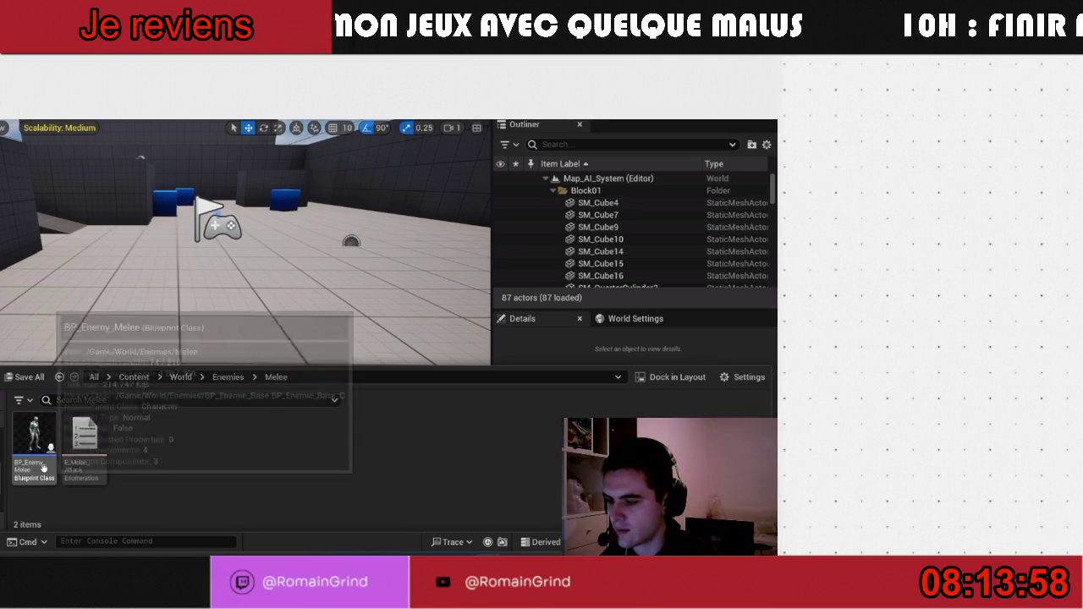
pyautogui.moveTo(52, 469); pyautogui.dragTo(180, 288)
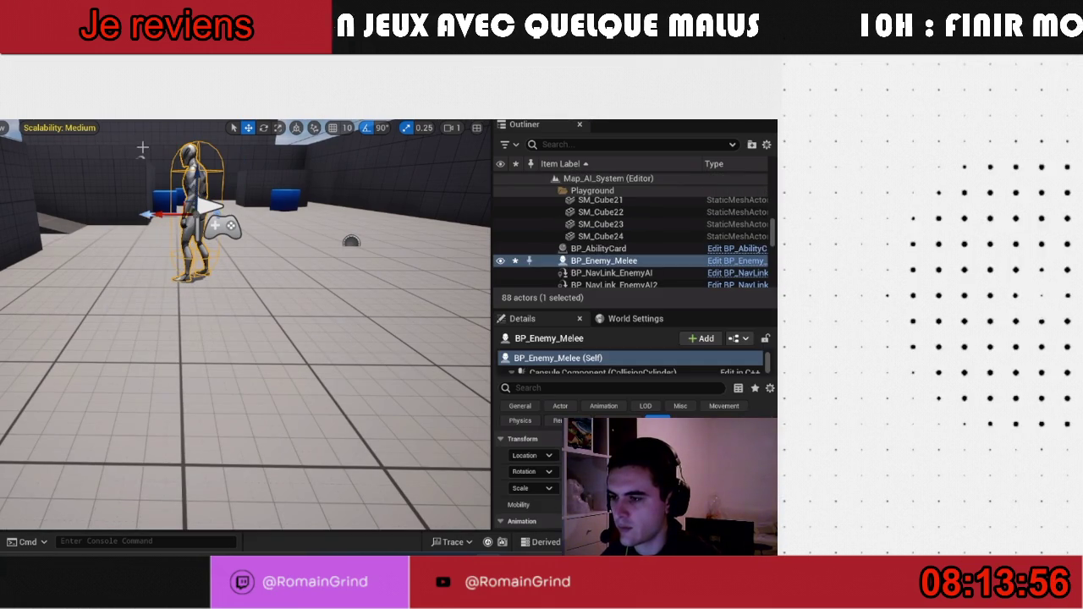
pyautogui.click(216, 108)
pyautogui.click(245, 222)
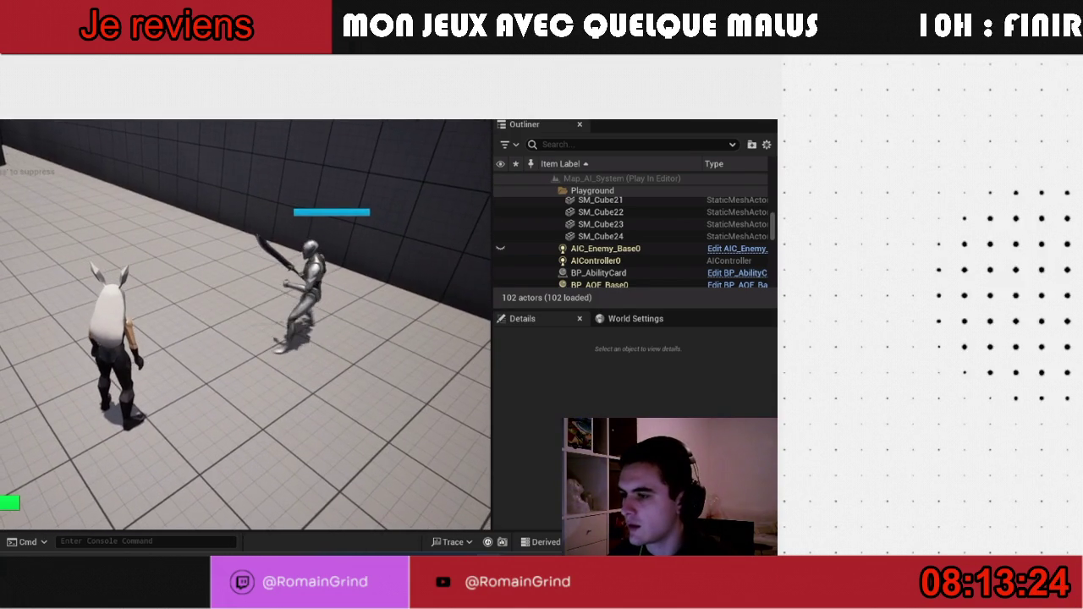
pyautogui.press('Escape')
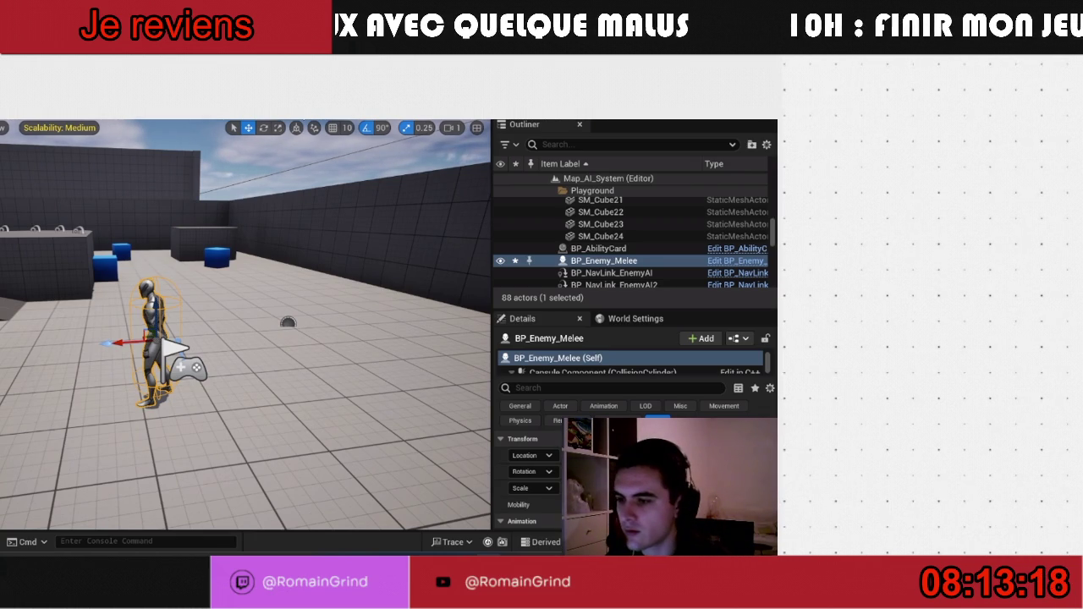
# - Set Net Mode to Play As Listen Server and launch in New Editor Window (PIE)
pyautogui.click(218, 112)
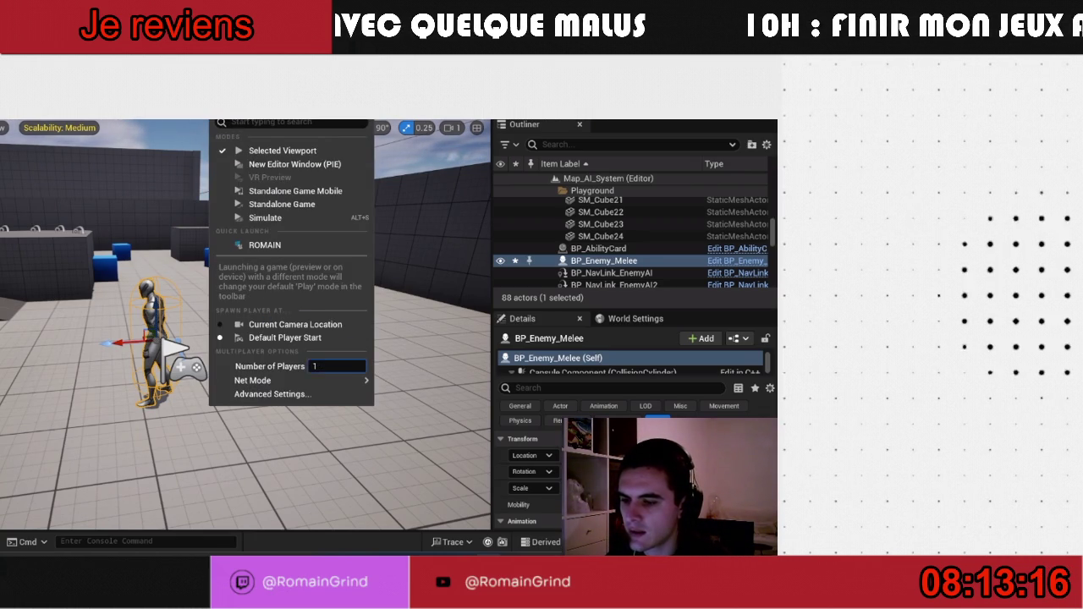
pyautogui.moveTo(254, 380)
pyautogui.click(419, 398)
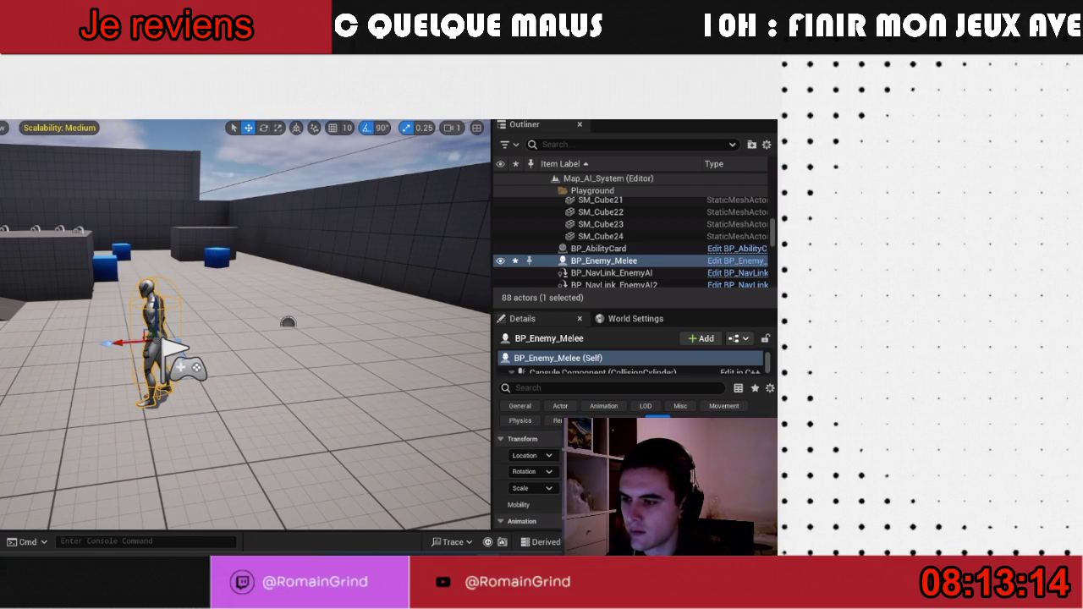
pyautogui.click(219, 111)
pyautogui.click(279, 166)
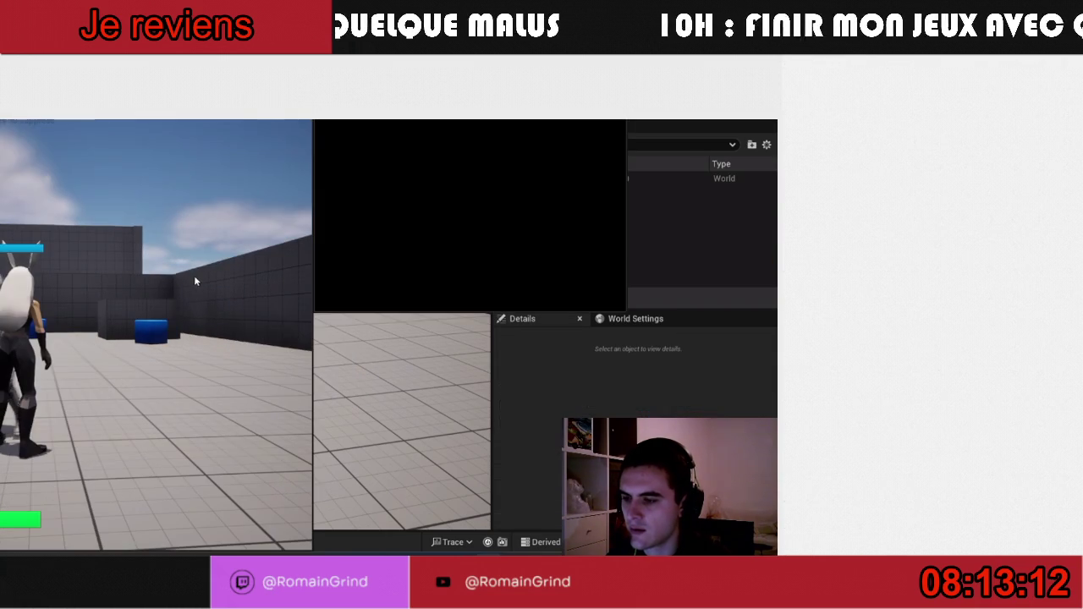
# - Play-test both game windows against the melee enemy, then stop with Escape
pyautogui.click(239, 266)
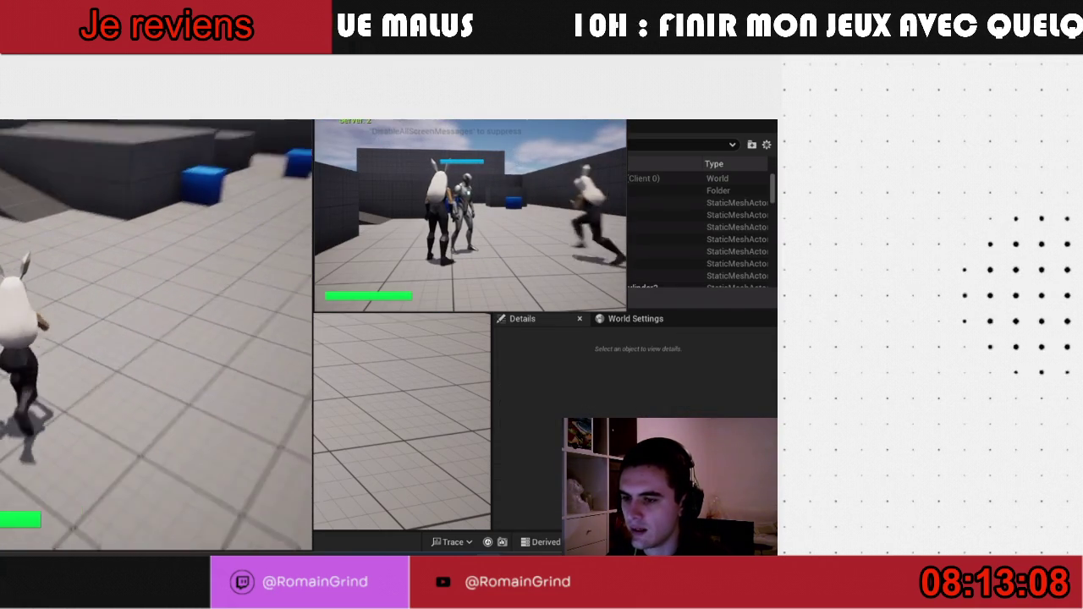
pyautogui.press('super')
pyautogui.click(557, 219)
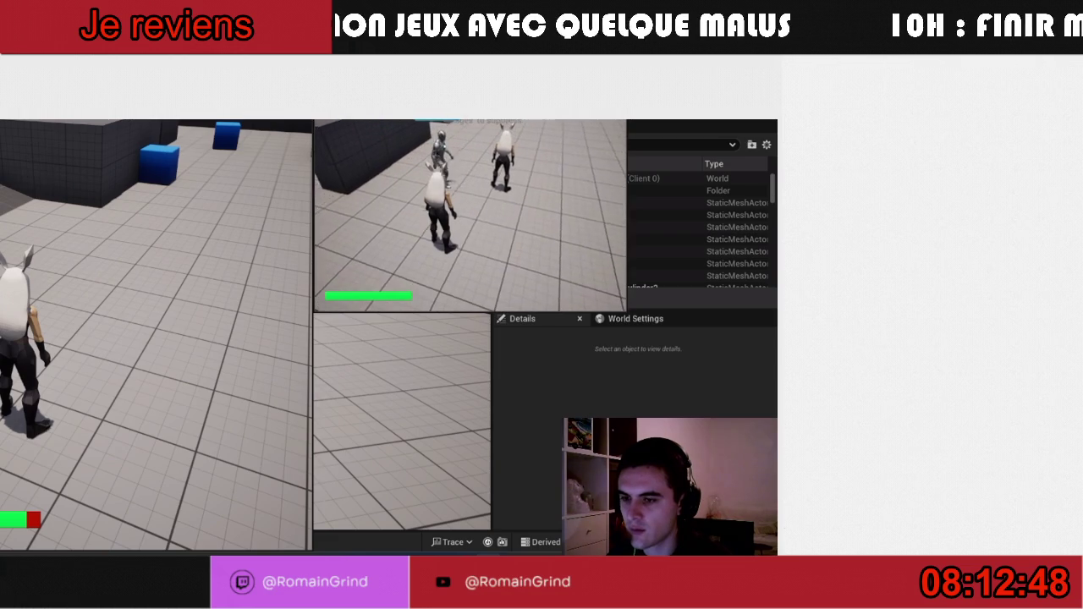
pyautogui.press('super')
pyautogui.press('super')
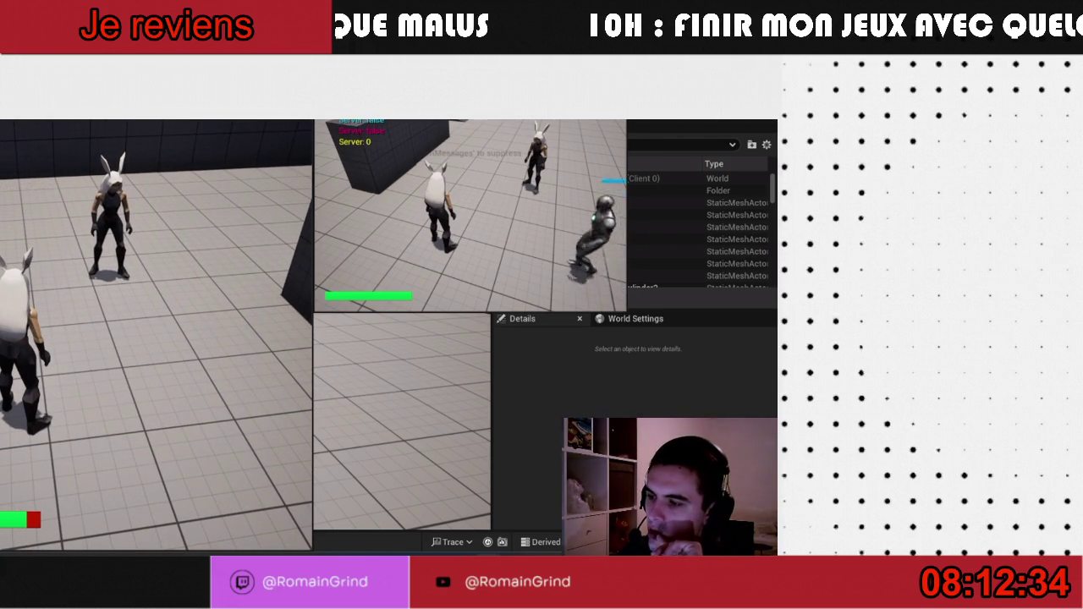
pyautogui.press('Escape')
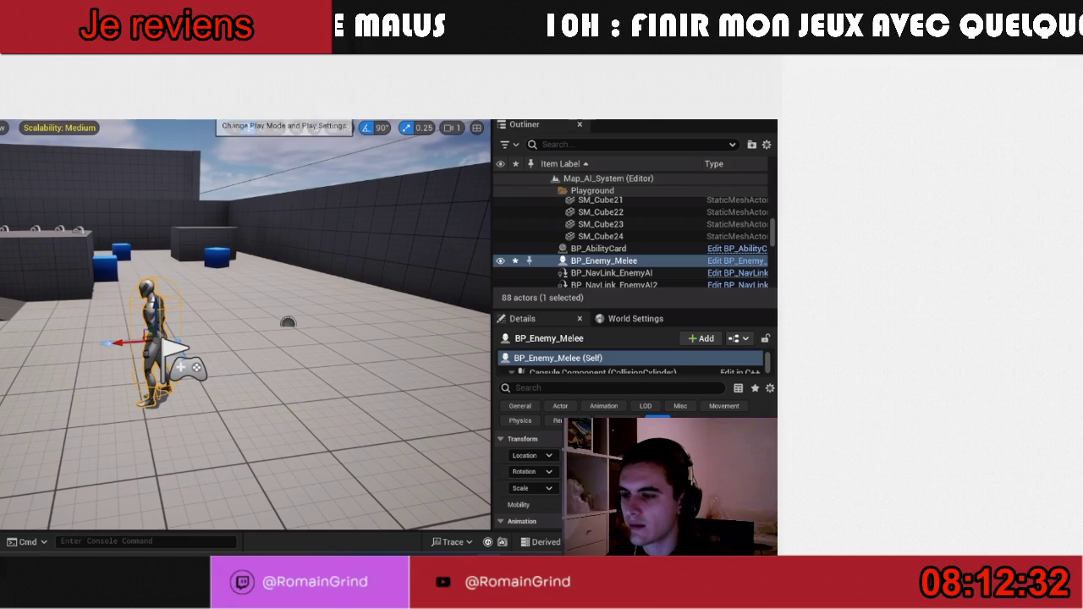
# - Set the play mode's Number of Players to 1
pyautogui.click(213, 101)
pyautogui.click(321, 366)
pyautogui.write('1')
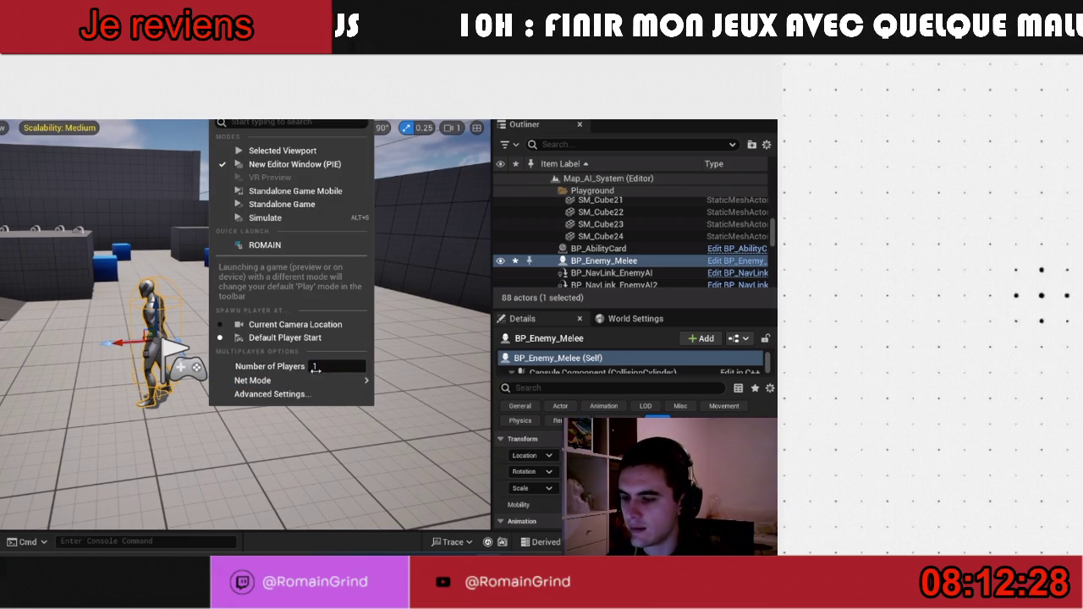
pyautogui.click(290, 314)
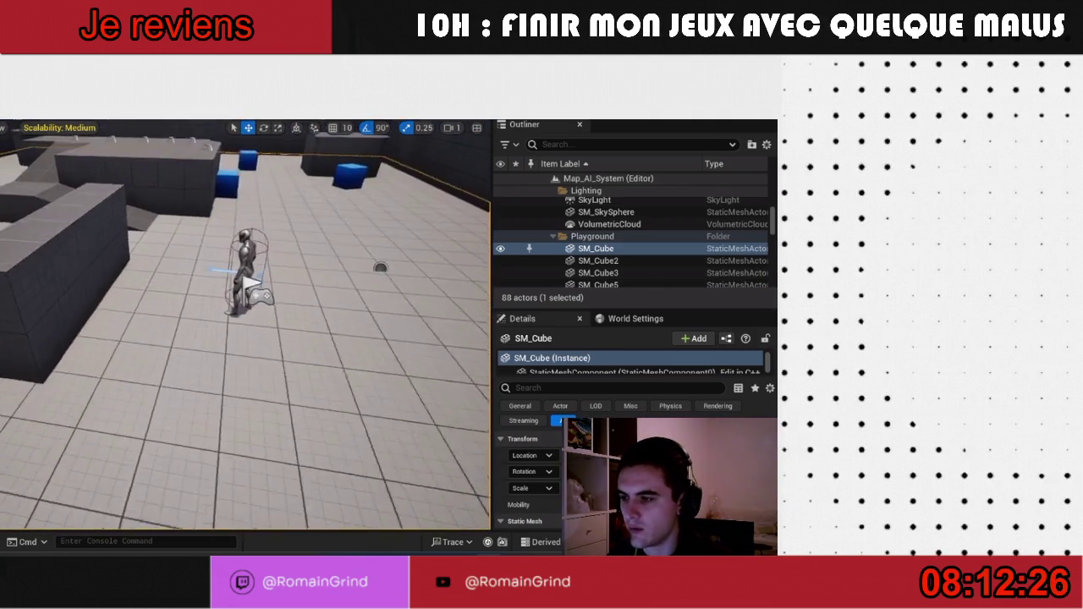
# - Open the BP_Enemy_Melee Blueprint, move its window aside, and switch to the Epic Games Launcher
pyautogui.hotkey('ctrl', 'space')
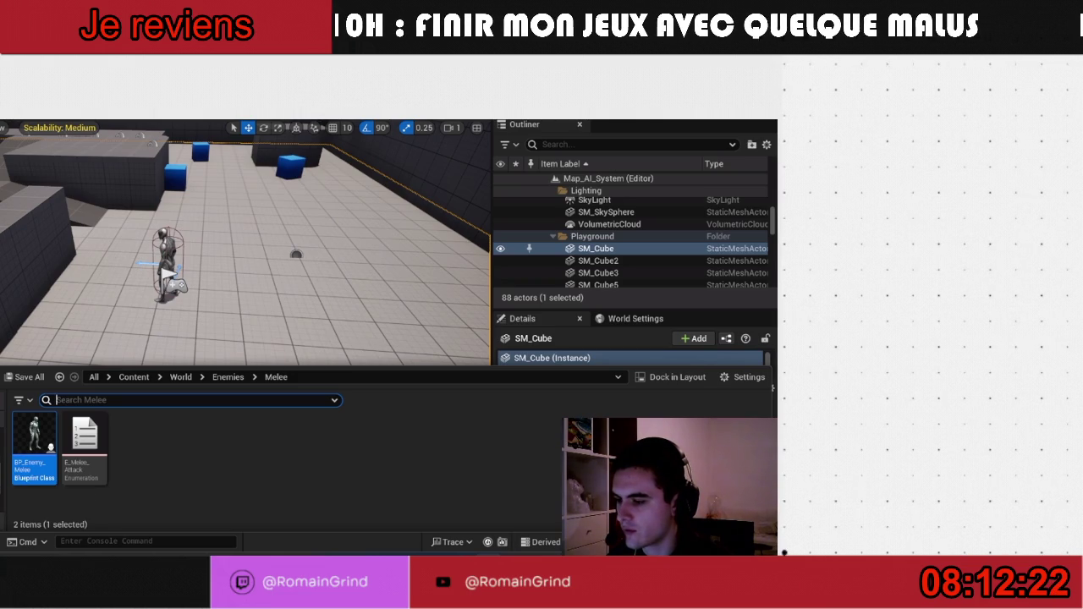
pyautogui.doubleClick(38, 440)
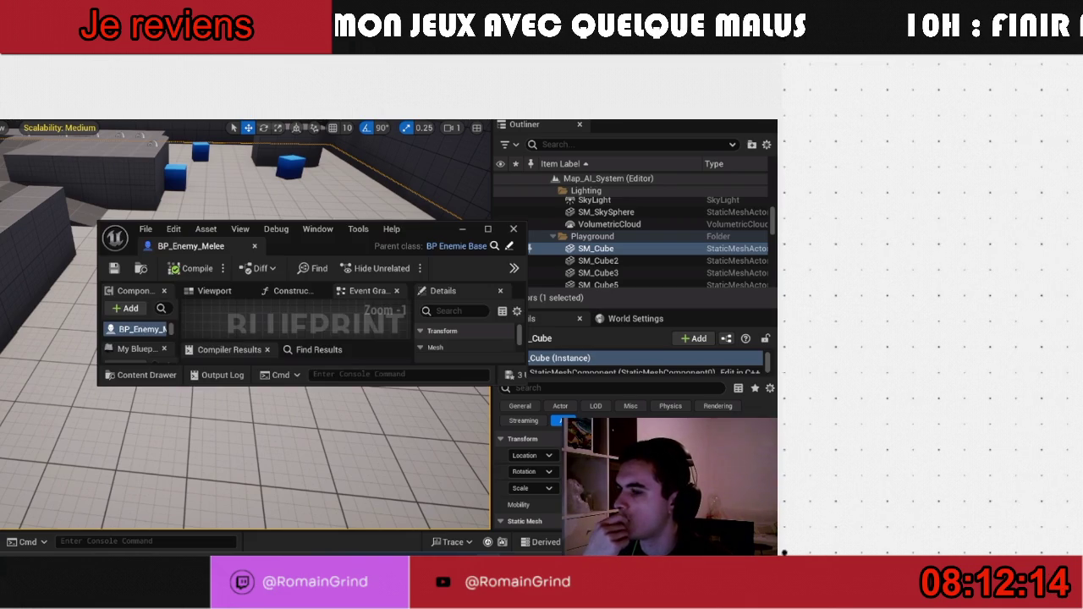
pyautogui.moveTo(414, 237); pyautogui.dragTo(0, 228)
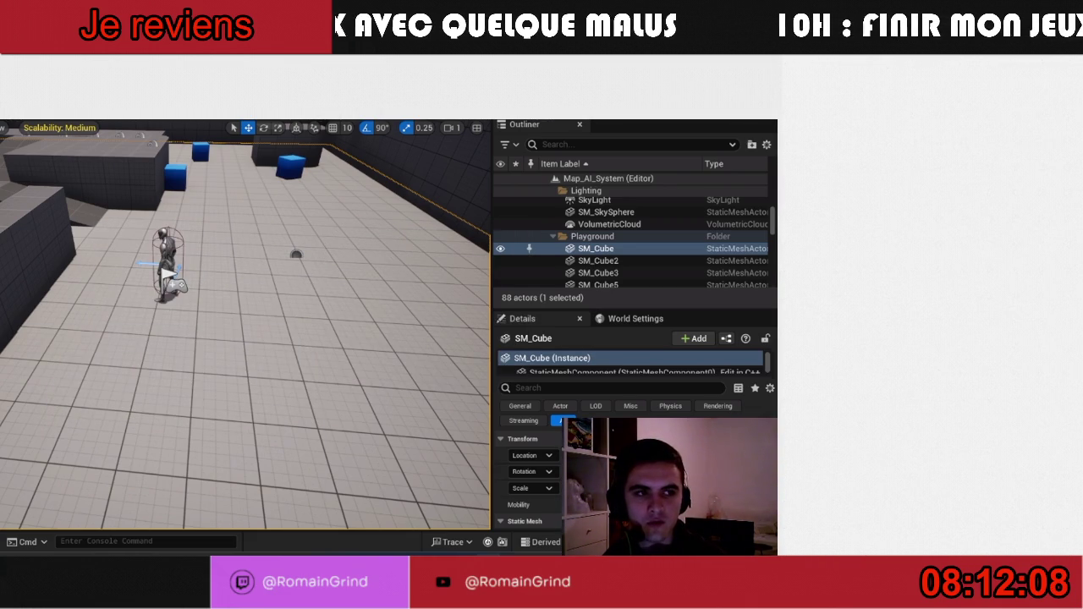
pyautogui.hotkey('alt', 'Tab')
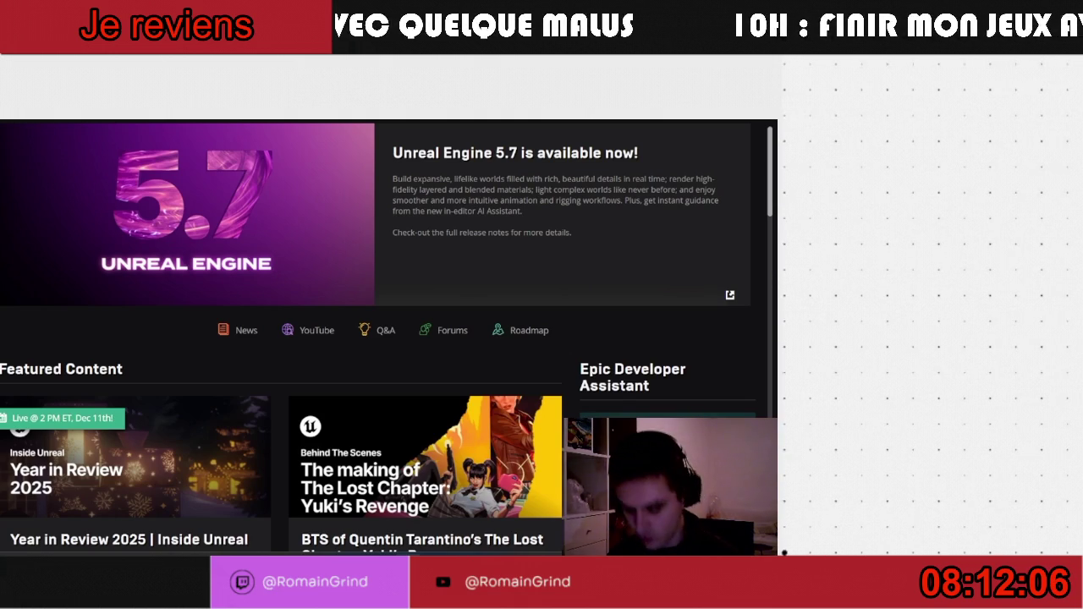
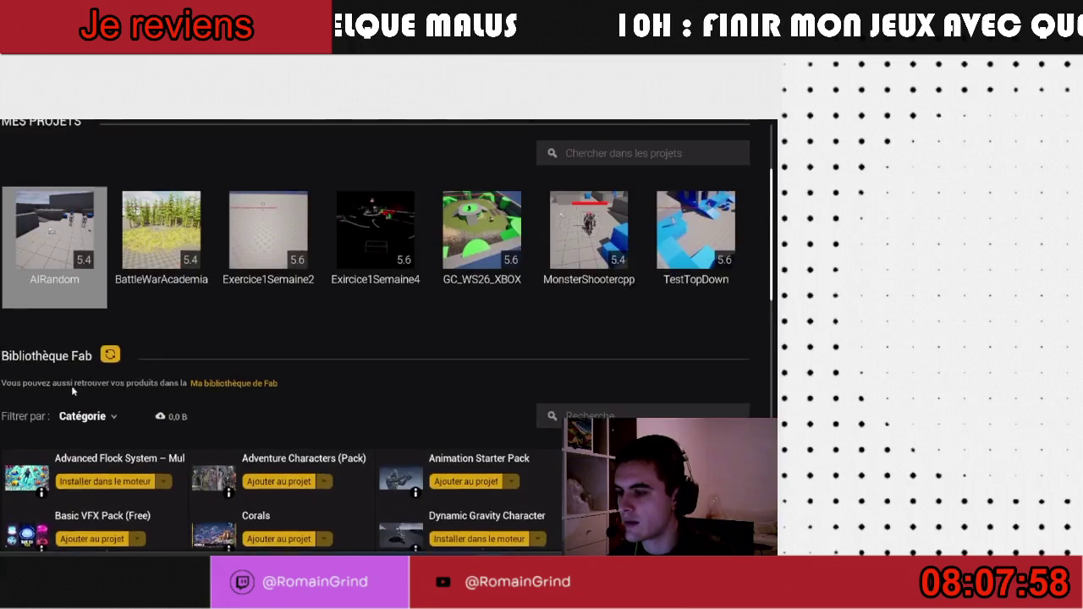
# - Open the AIRandom project from the launcher's My Projects library
pyautogui.rightClick(54, 307)
pyautogui.click(82, 319)
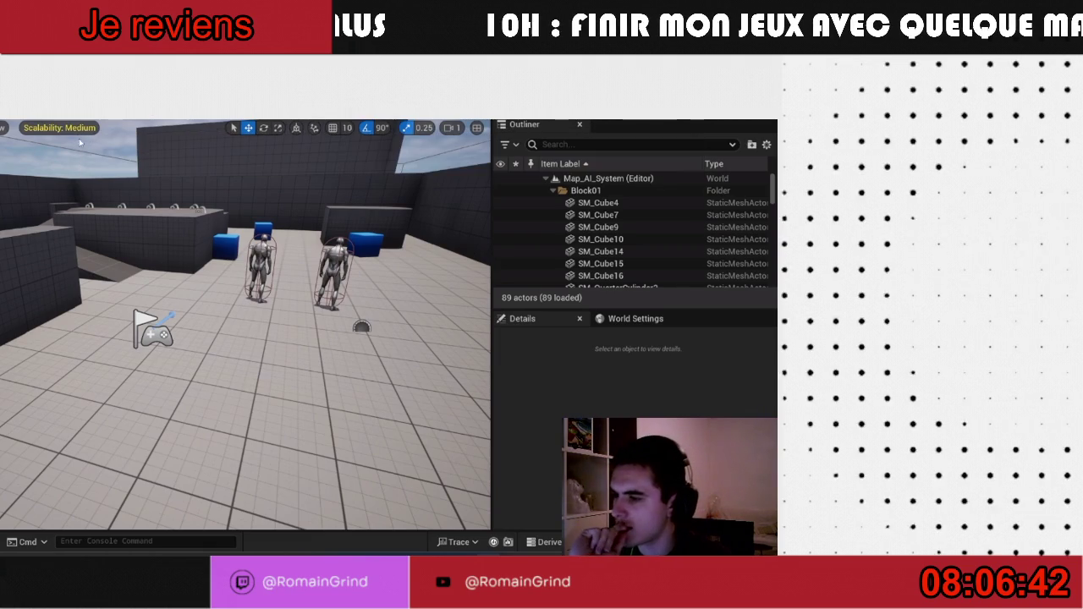
# - Delete both BP_Enemy_Melee enemies from the viewport
pyautogui.scroll(-3, 99, 175)
pyautogui.click(252, 292)
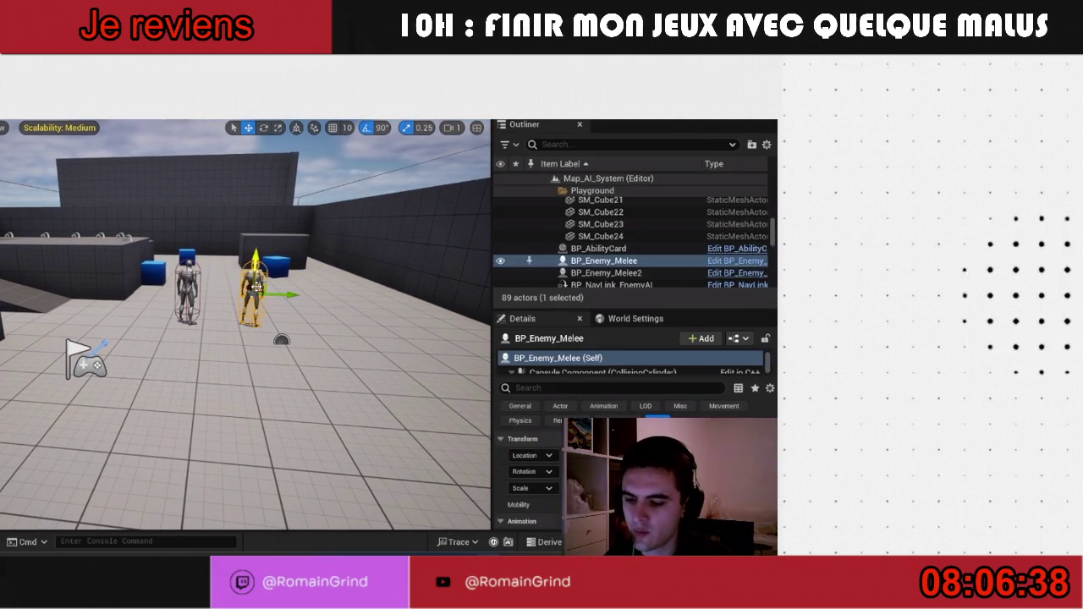
pyautogui.press('Delete')
pyautogui.click(189, 278)
pyautogui.press('Delete')
# - Set Number of Players to 2 in the play options and start a play session
pyautogui.click(214, 101)
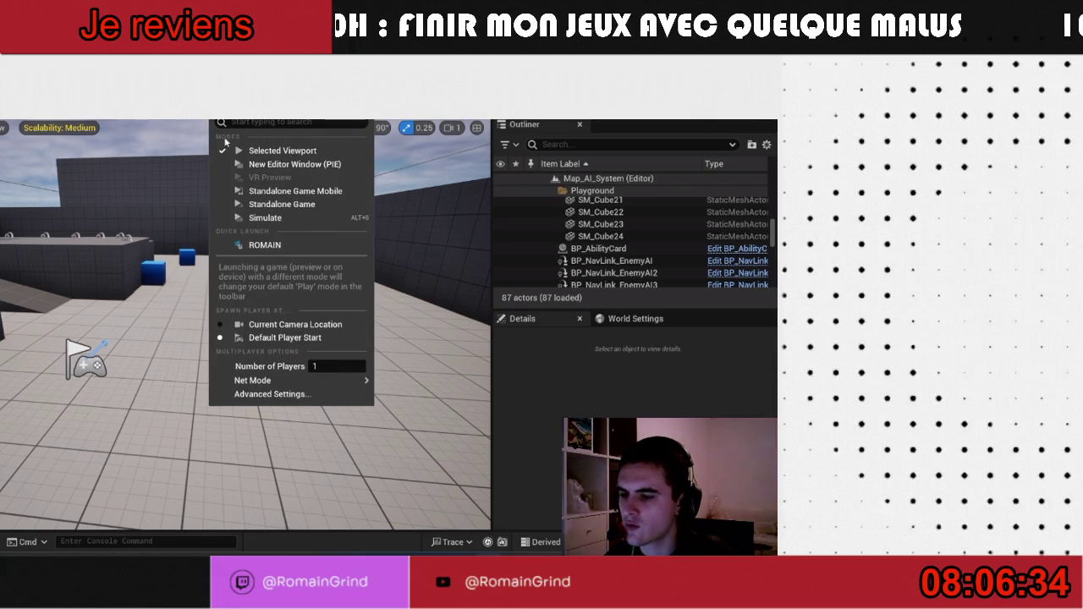
pyautogui.moveTo(346, 389)
pyautogui.click(423, 385)
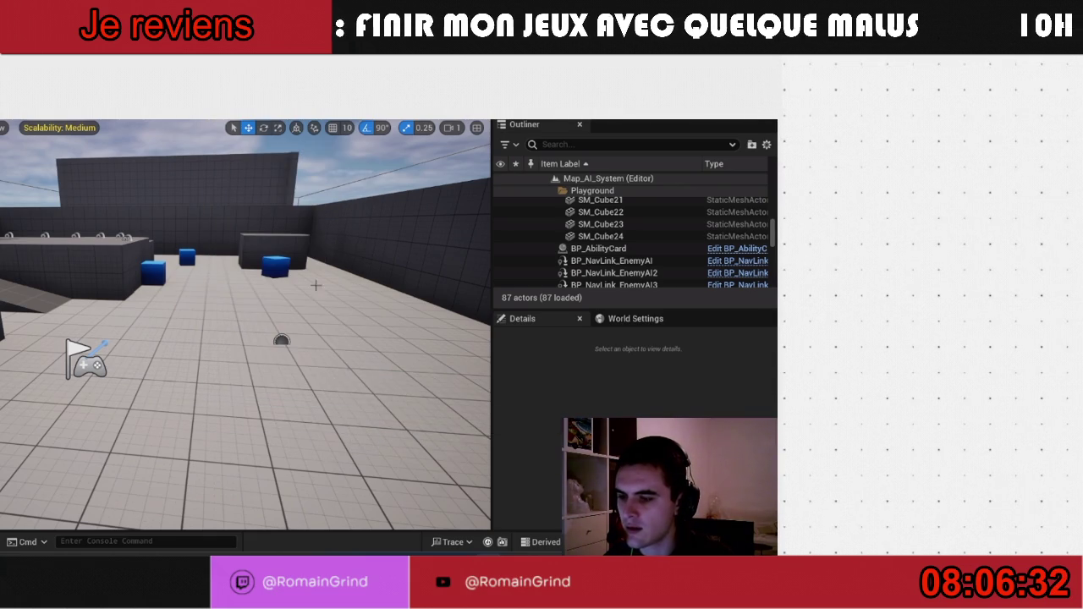
pyautogui.click(213, 102)
pyautogui.click(318, 366)
pyautogui.write('2')
pyautogui.moveTo(327, 381)
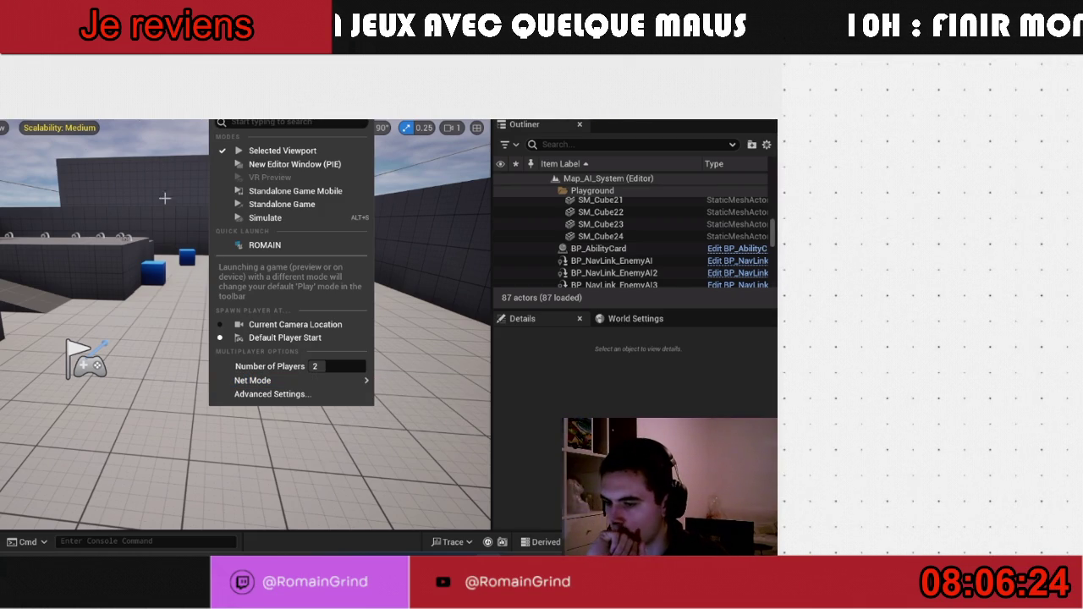
pyautogui.moveTo(279, 381)
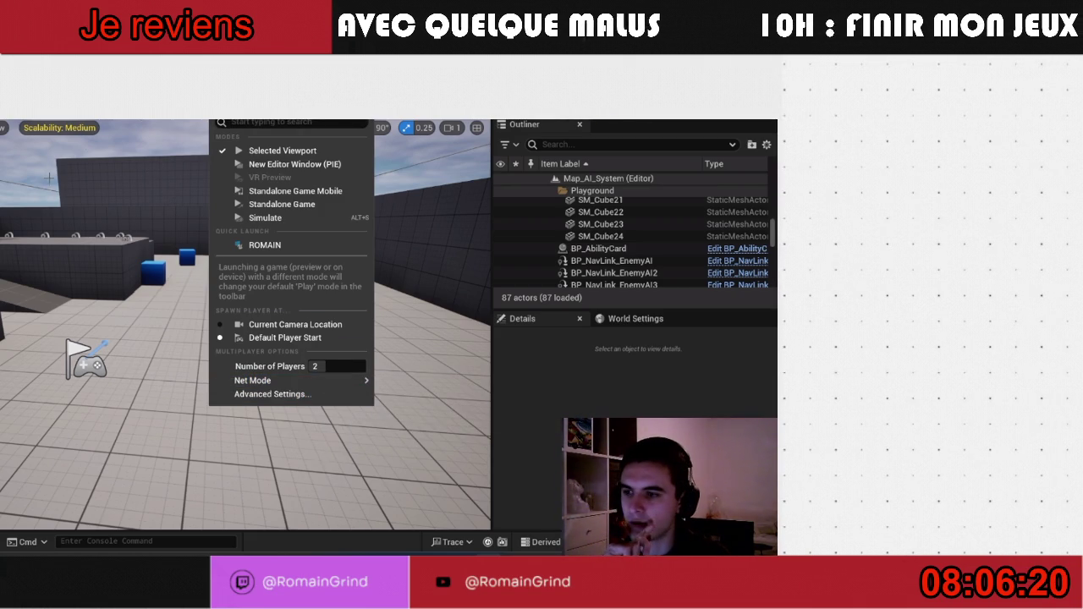
pyautogui.click(157, 112)
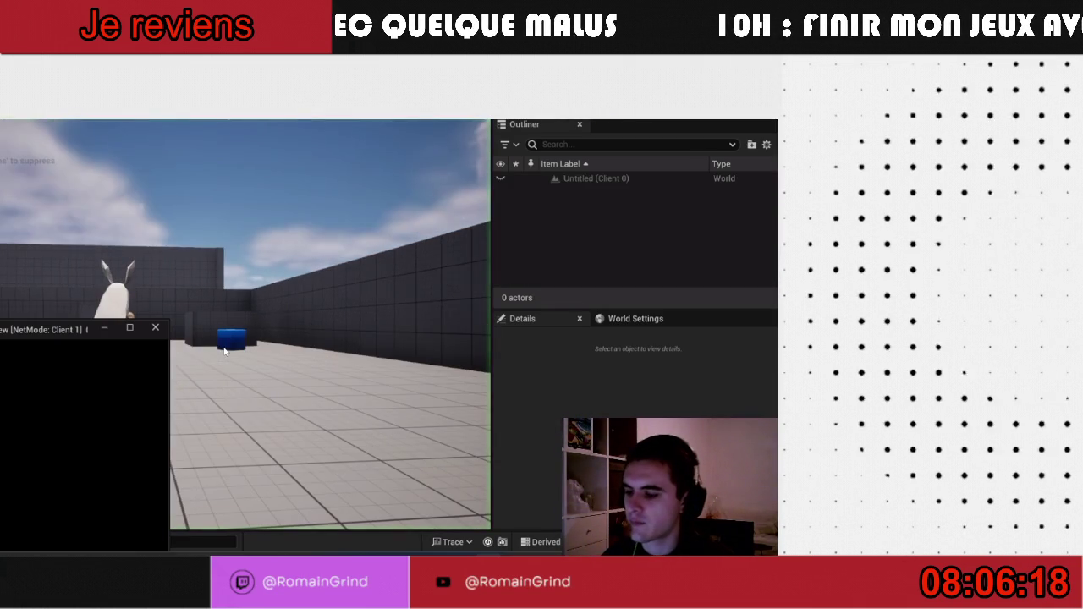
# - Move the second client window aside, run the character forward, then stop the session
pyautogui.moveTo(206, 292)
pyautogui.mouseDown()
pyautogui.moveTo(561, 177)
pyautogui.moveTo(648, 225)
pyautogui.moveTo(932, 254)
pyautogui.mouseUp()
pyautogui.press('w')
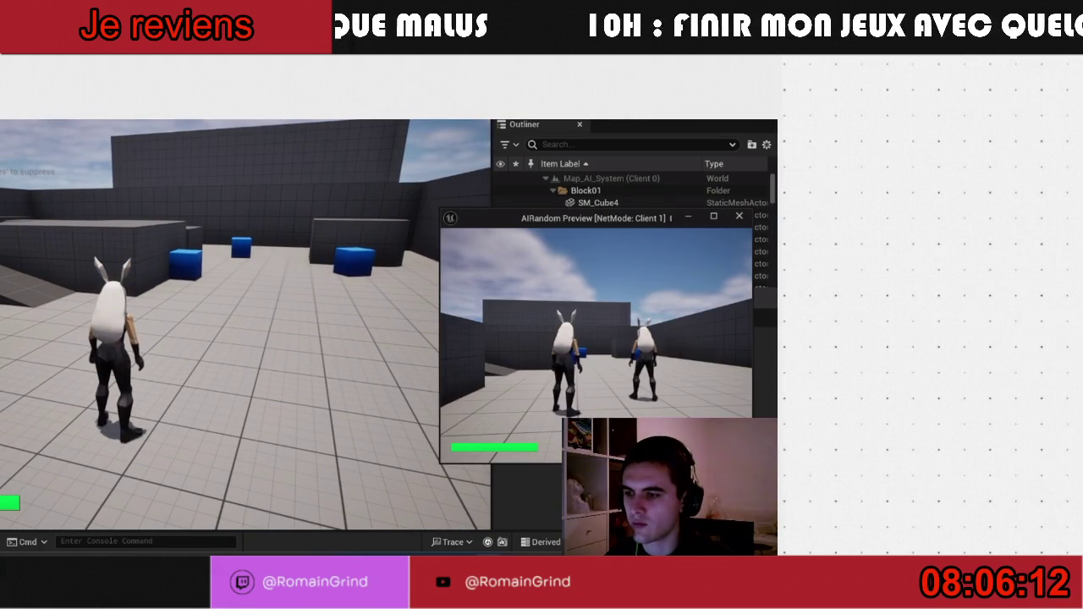
pyautogui.press('Escape')
# - Play in New Editor Windows with both clients tiled side by side, then stop the session
pyautogui.click(213, 109)
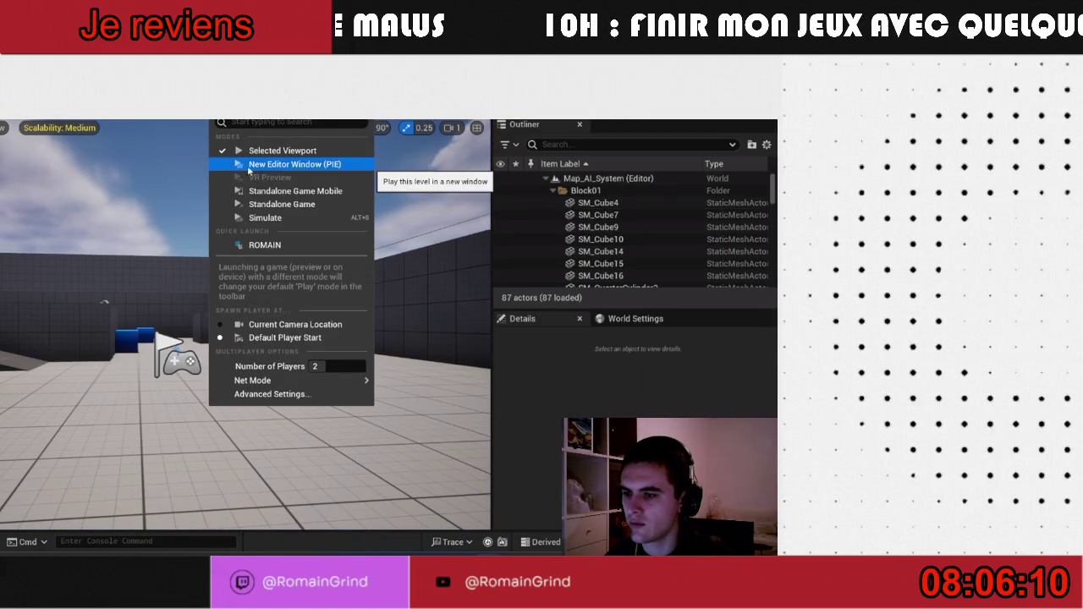
pyautogui.click(262, 172)
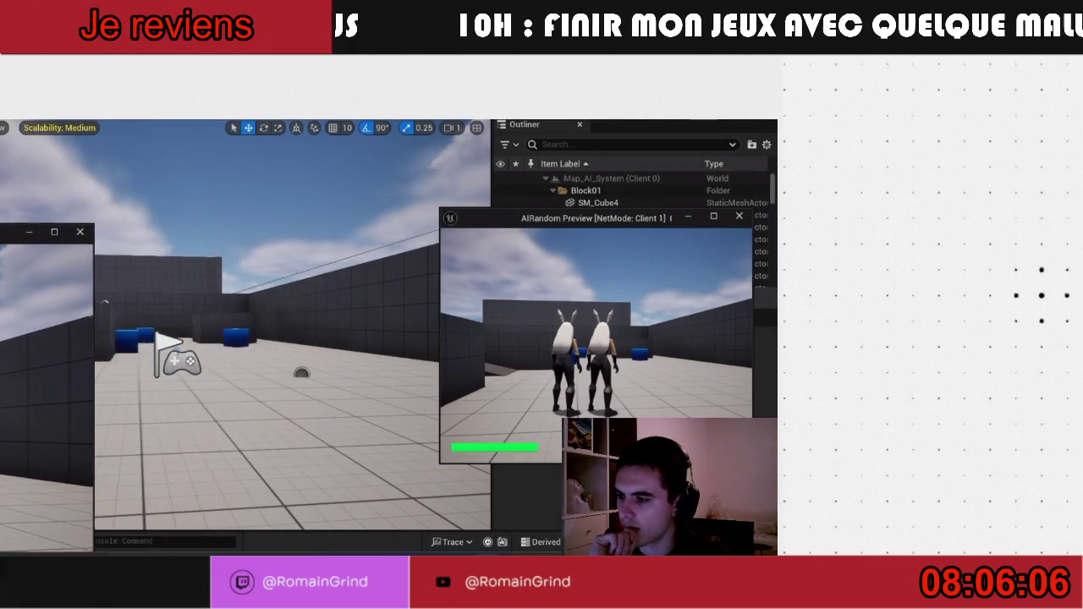
pyautogui.press('super+Left')
pyautogui.click(460, 180)
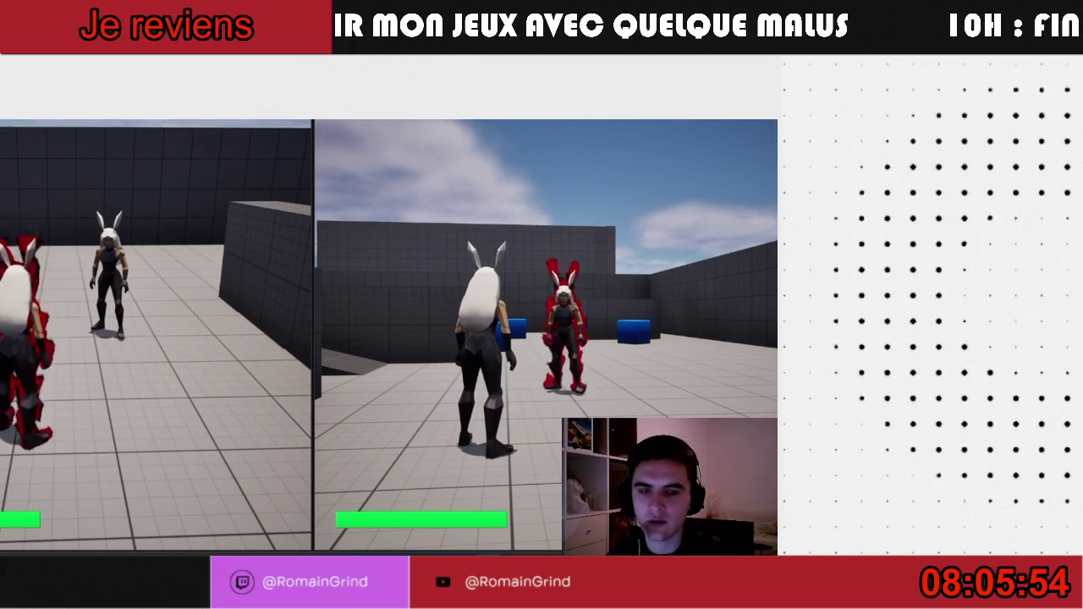
pyautogui.press('super')
pyautogui.click(603, 405)
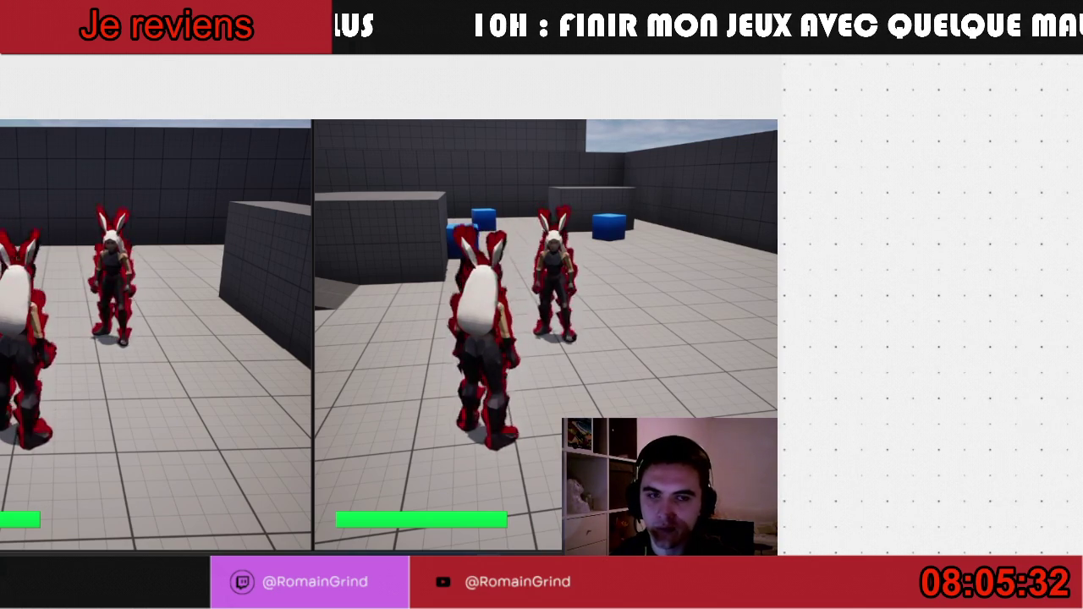
pyautogui.press('Escape')
pyautogui.click(216, 114)
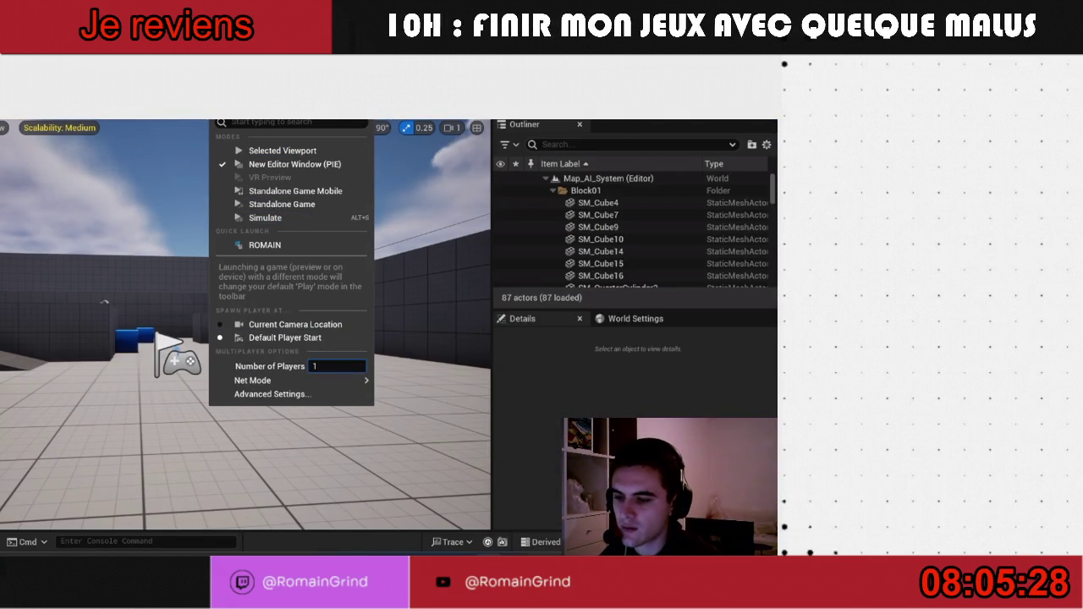
# - Switch net mode to Standalone and browse to the enemy blueprints folder in the Content Drawer
pyautogui.moveTo(359, 381)
pyautogui.click(423, 381)
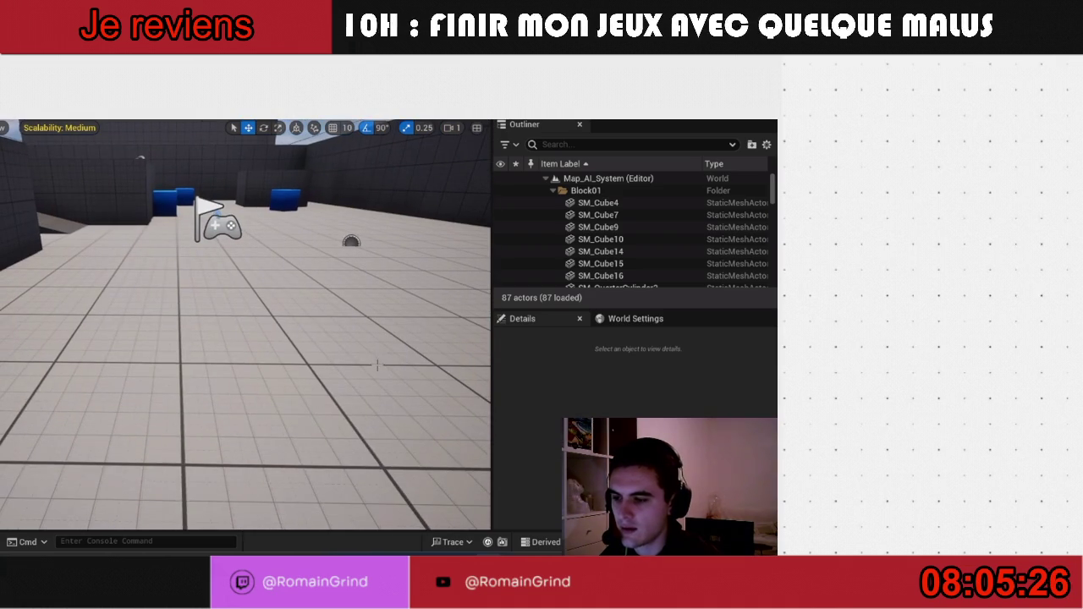
pyautogui.hotkey('ctrl', 'space')
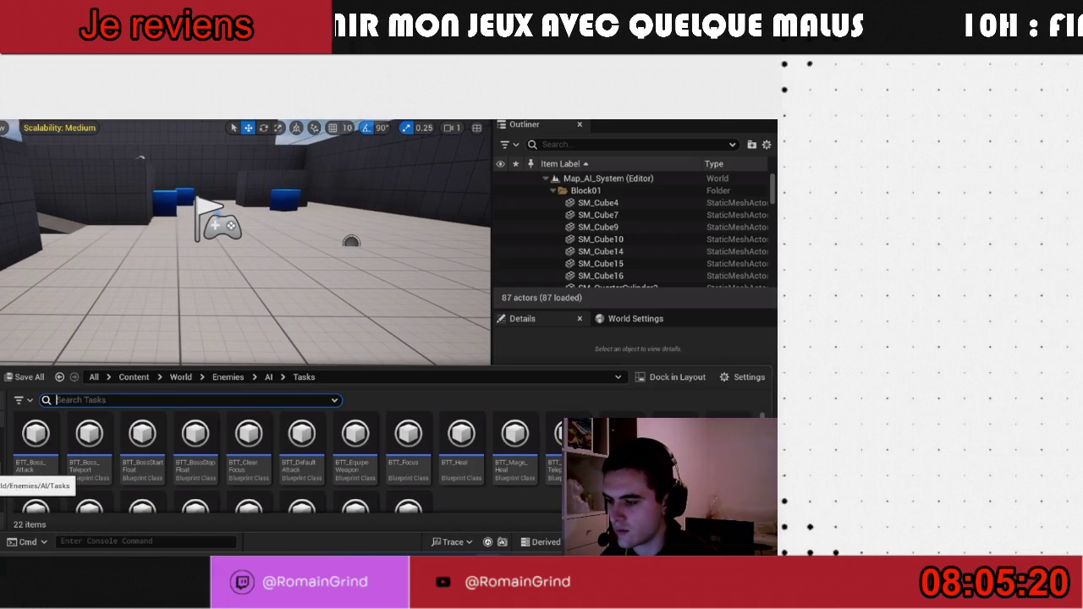
pyautogui.click(4, 479)
# - Place a BP_Enemy_Melee near the player flag and play in the selected viewport
pyautogui.moveTo(56, 470)
pyautogui.mouseDown()
pyautogui.moveTo(203, 339)
pyautogui.moveTo(210, 348)
pyautogui.mouseUp()
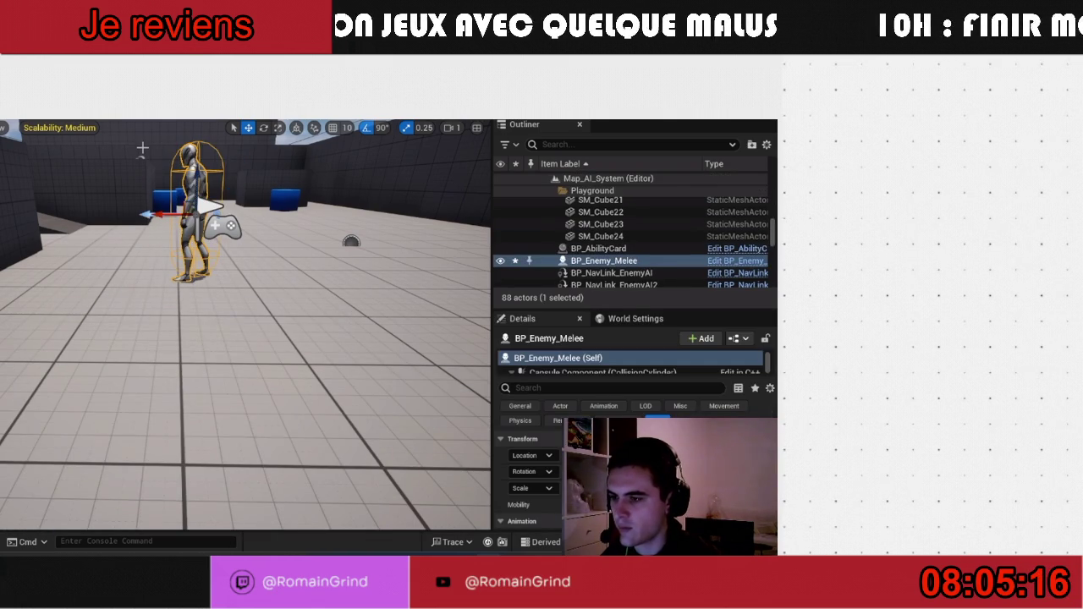
pyautogui.click(214, 110)
pyautogui.click(238, 139)
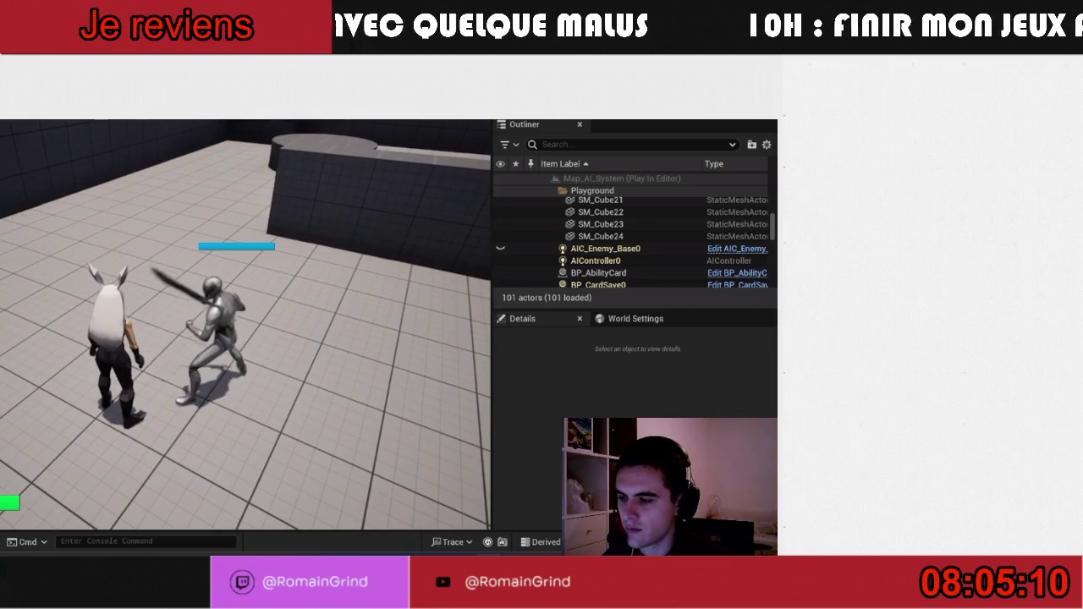
# - Cast the lightning AOE on the melee enemy with E, then stop the play session
pyautogui.press('e')
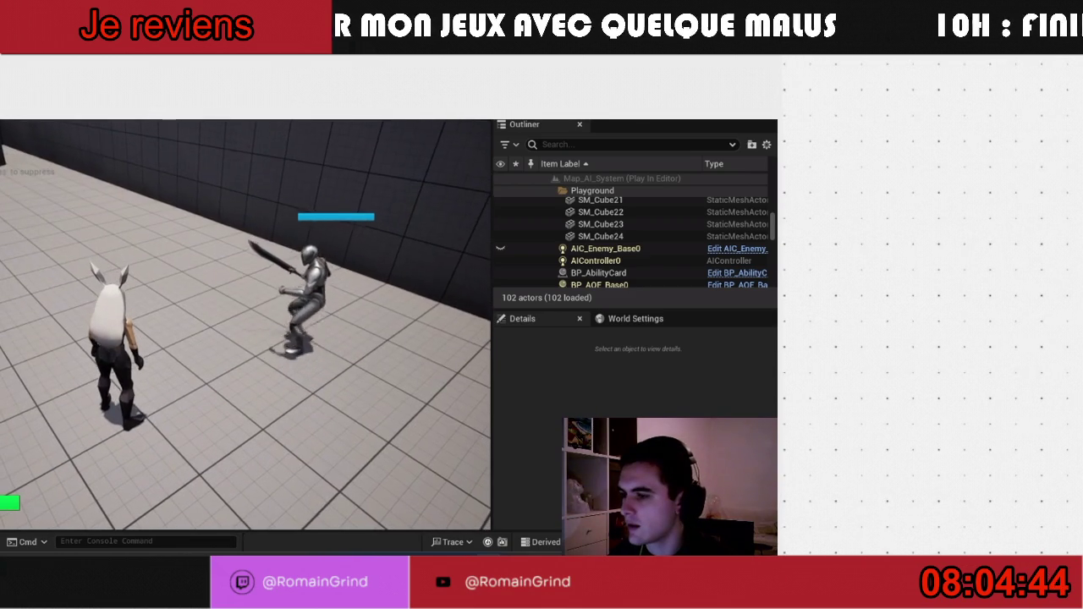
pyautogui.press('Escape')
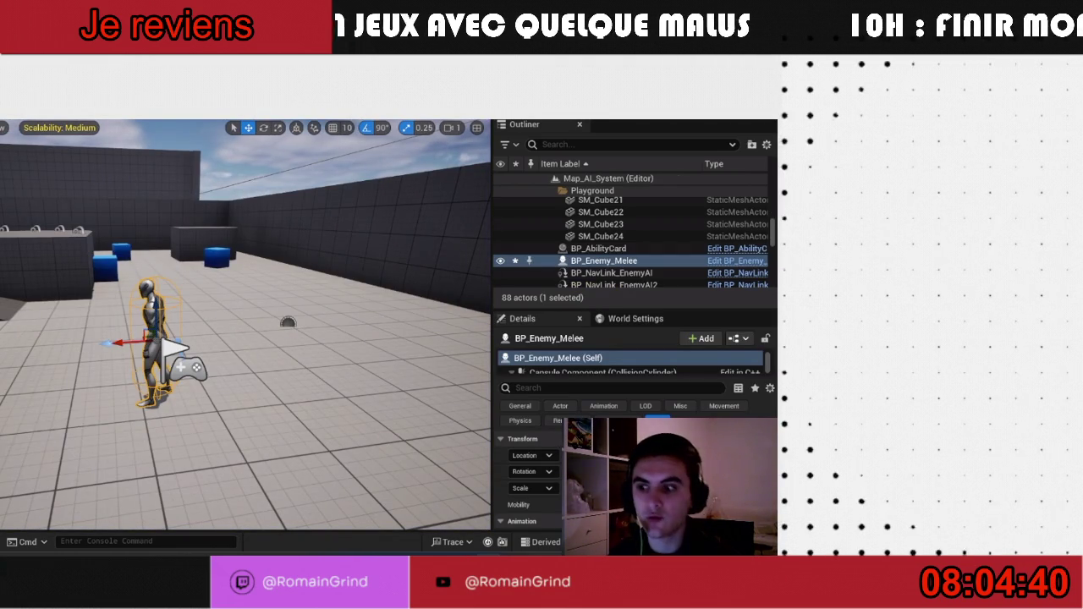
# - Set net mode to Play As Listen Server and launch play in separate game windows
pyautogui.click(228, 120)
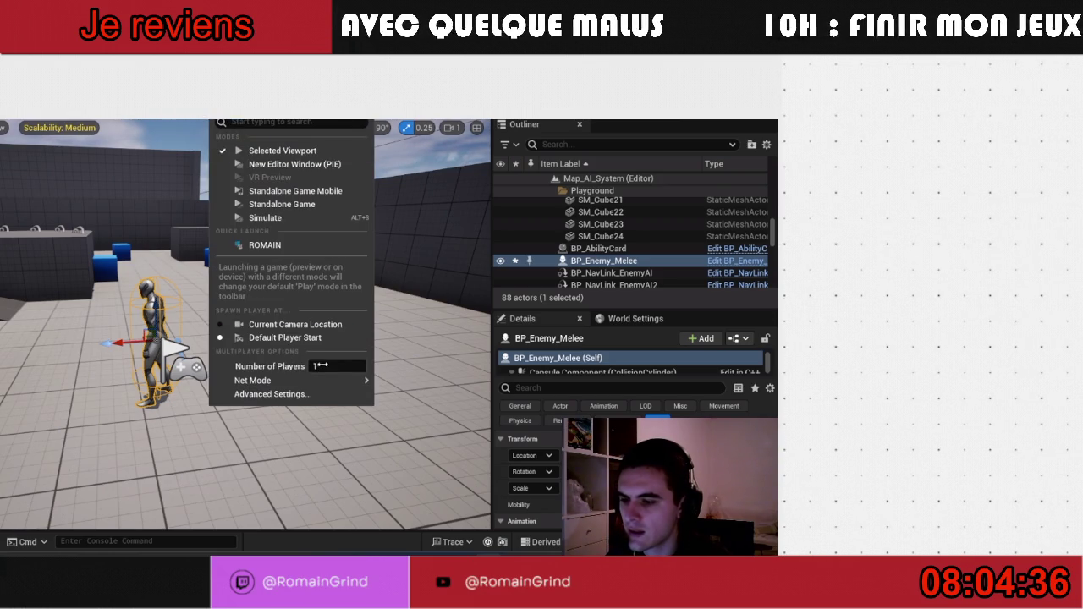
pyautogui.moveTo(279, 380)
pyautogui.click(395, 389)
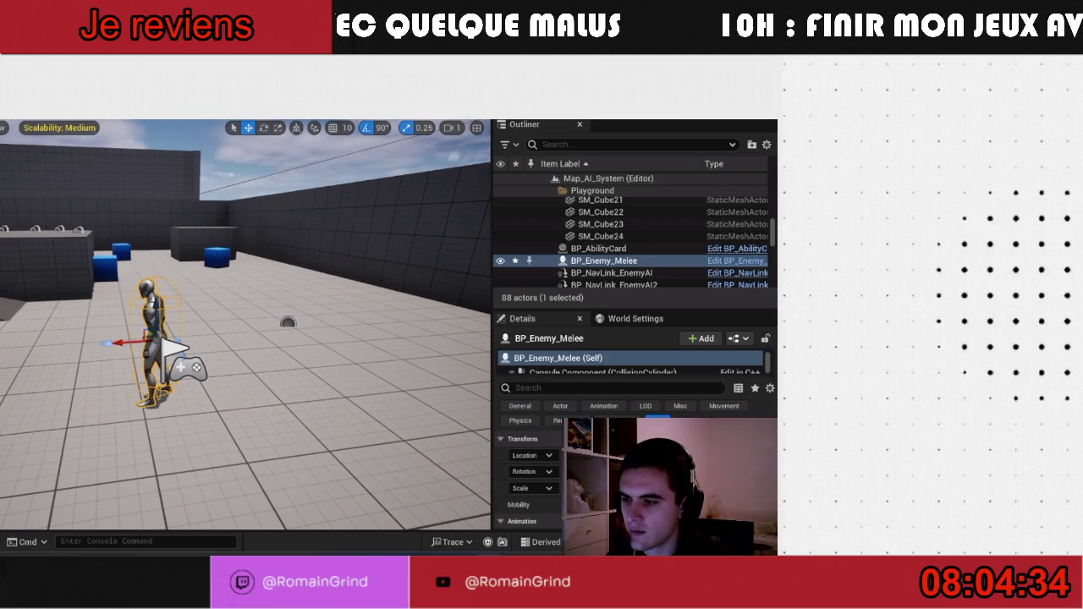
pyautogui.click(228, 119)
pyautogui.click(290, 164)
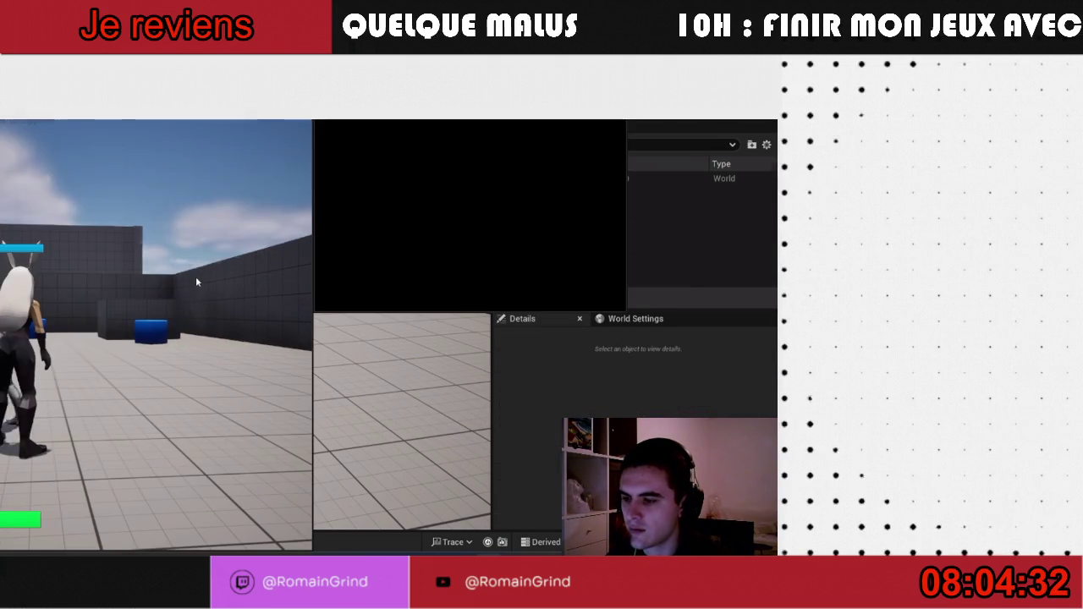
# - Walk the character toward the blue blocks, watch the melee enemy fight, then stop the session
pyautogui.click(256, 259)
pyautogui.press('w')
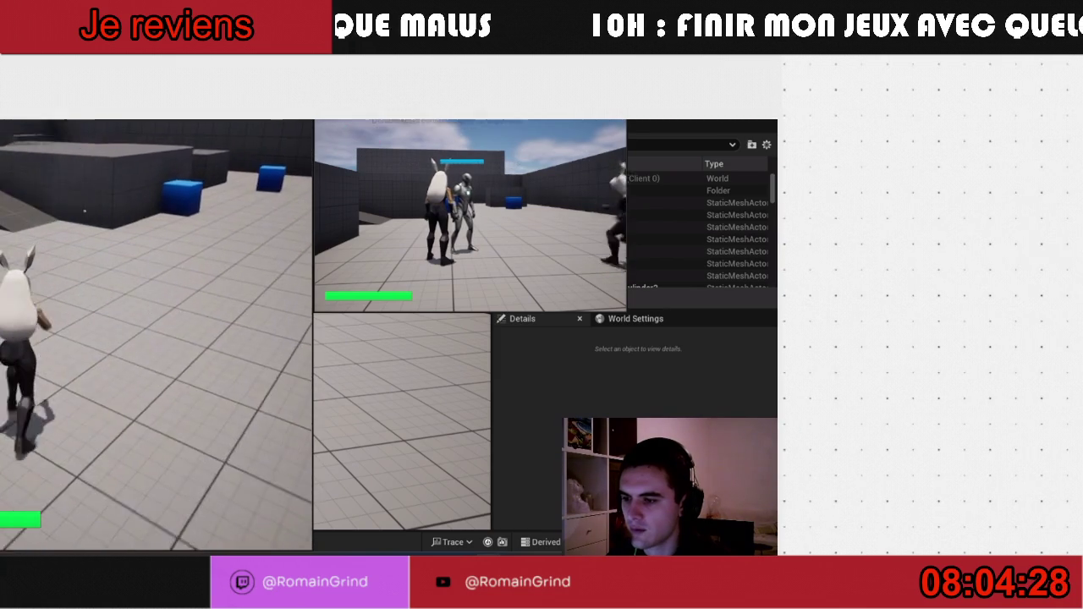
pyautogui.press('super')
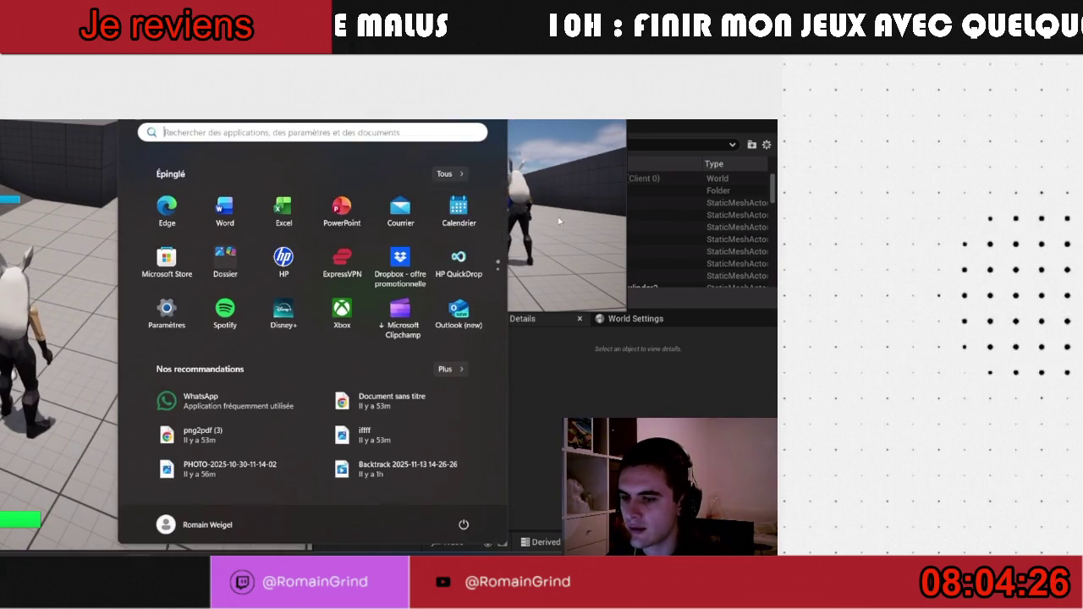
pyautogui.click(553, 217)
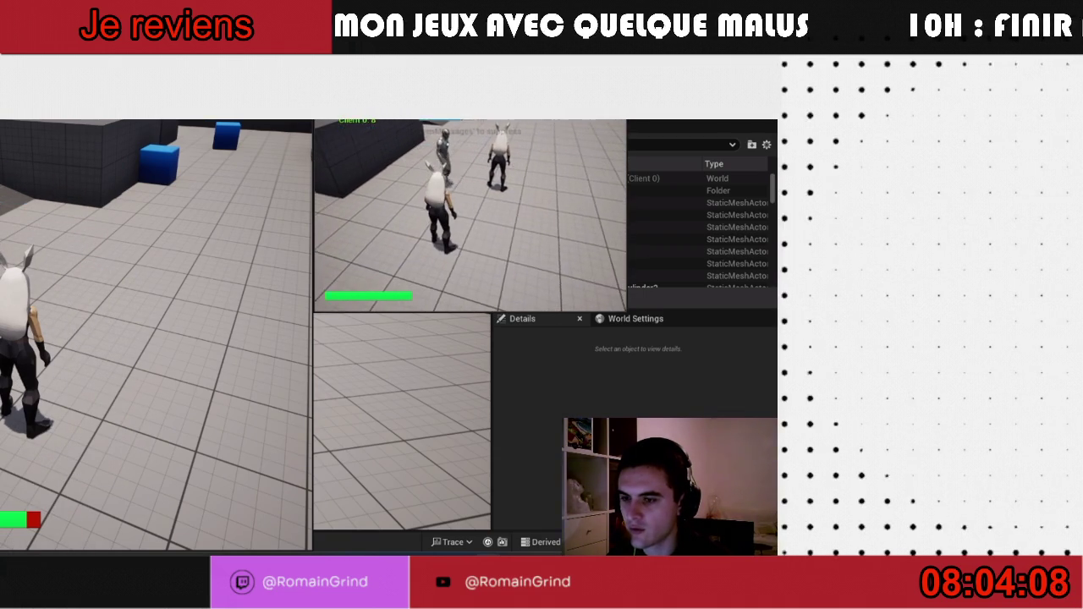
pyautogui.press('super')
pyautogui.press('super')
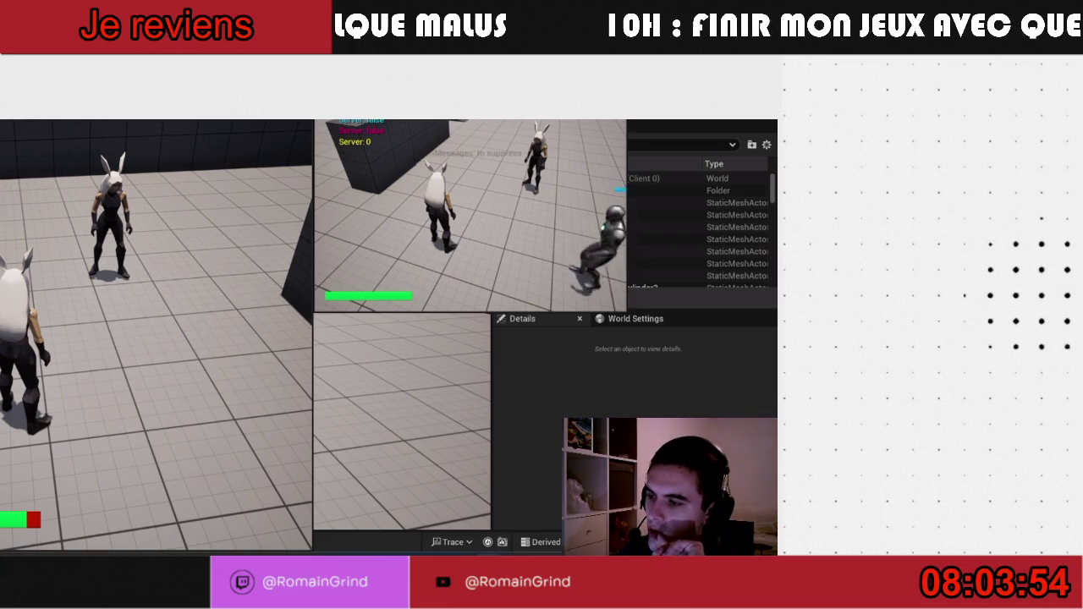
pyautogui.press('Escape')
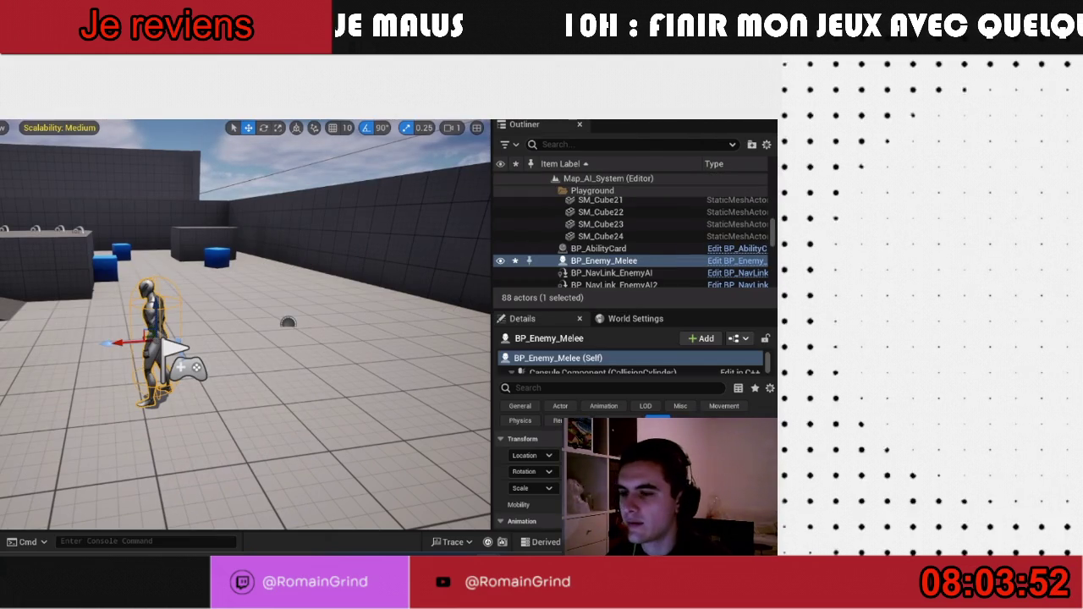
# - Leave the play options unchanged, then open BP_Enemy_Melee from the Content Drawer
pyautogui.click(227, 108)
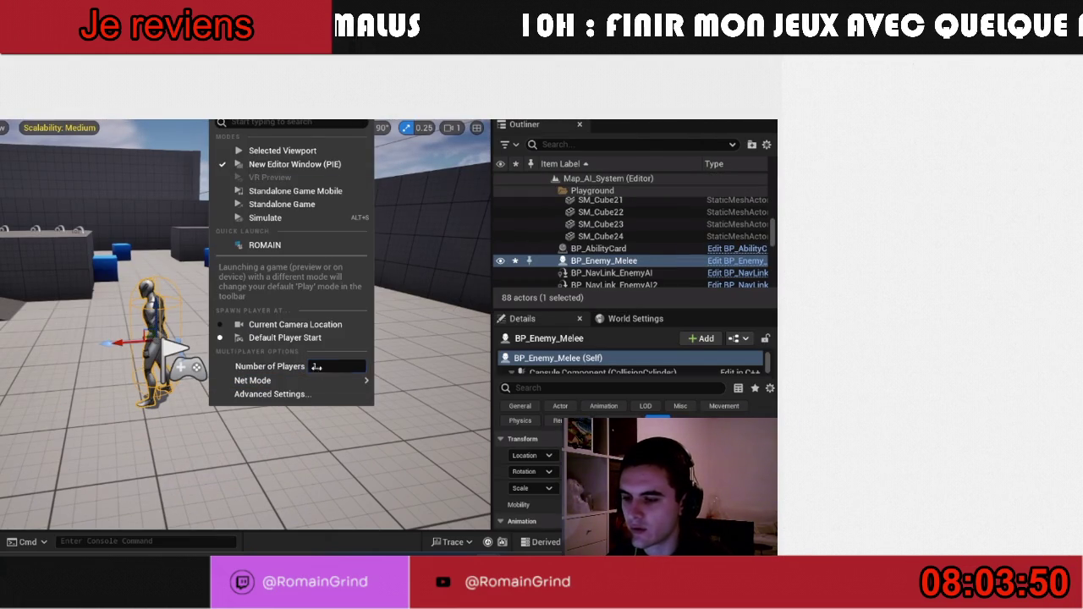
pyautogui.moveTo(351, 383)
pyautogui.click(364, 424)
pyautogui.press('f')
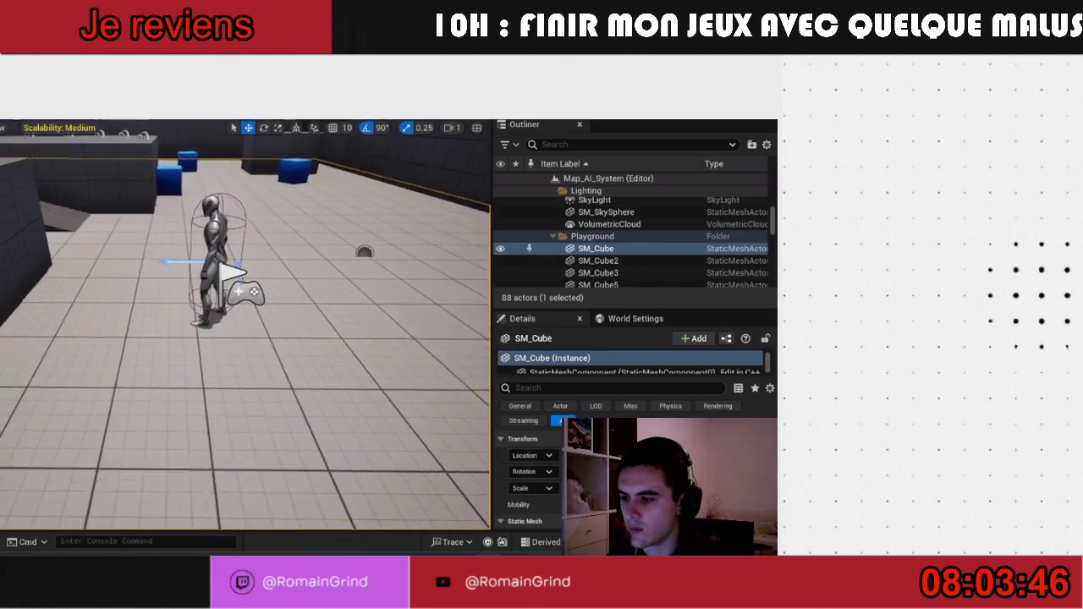
pyautogui.hotkey('ctrl', 'space')
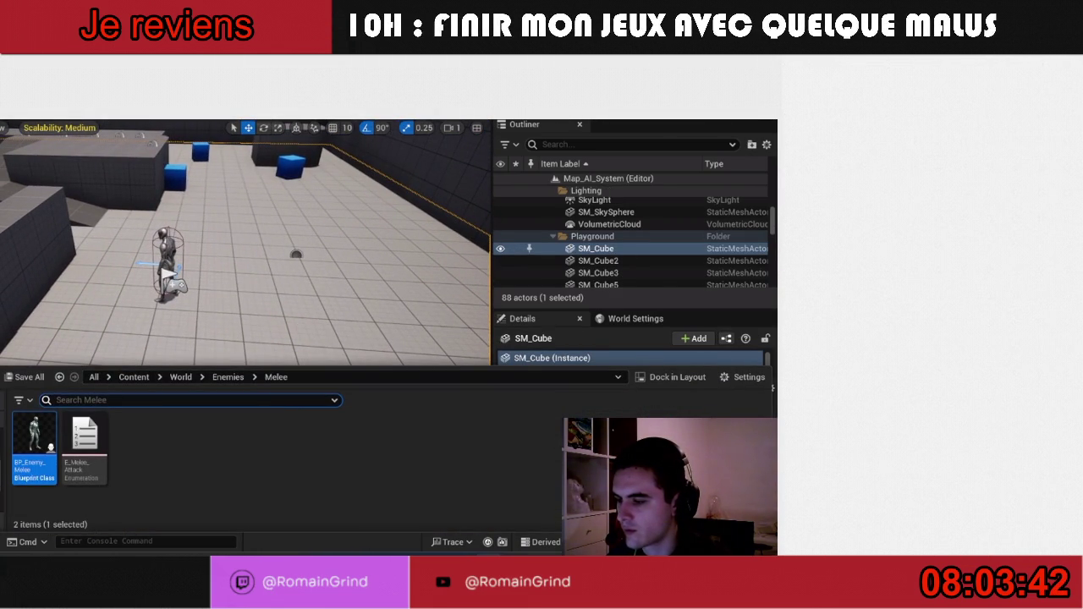
pyautogui.doubleClick(46, 472)
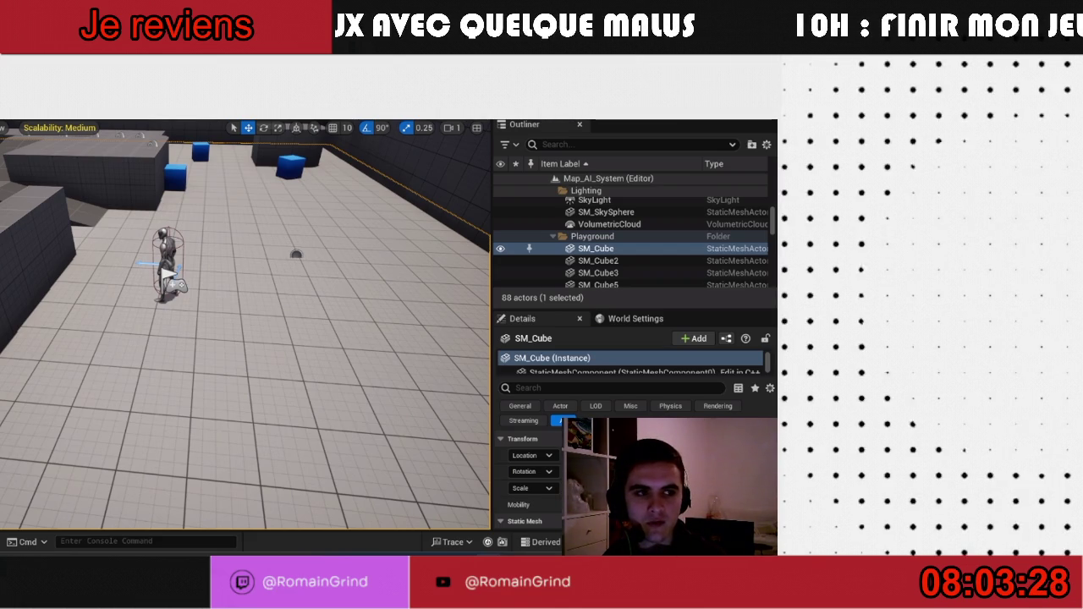
# - Alt+Tab to the Epic Games Launcher on its Unreal Engine news page
pyautogui.hotkey('alt', 'Tab')
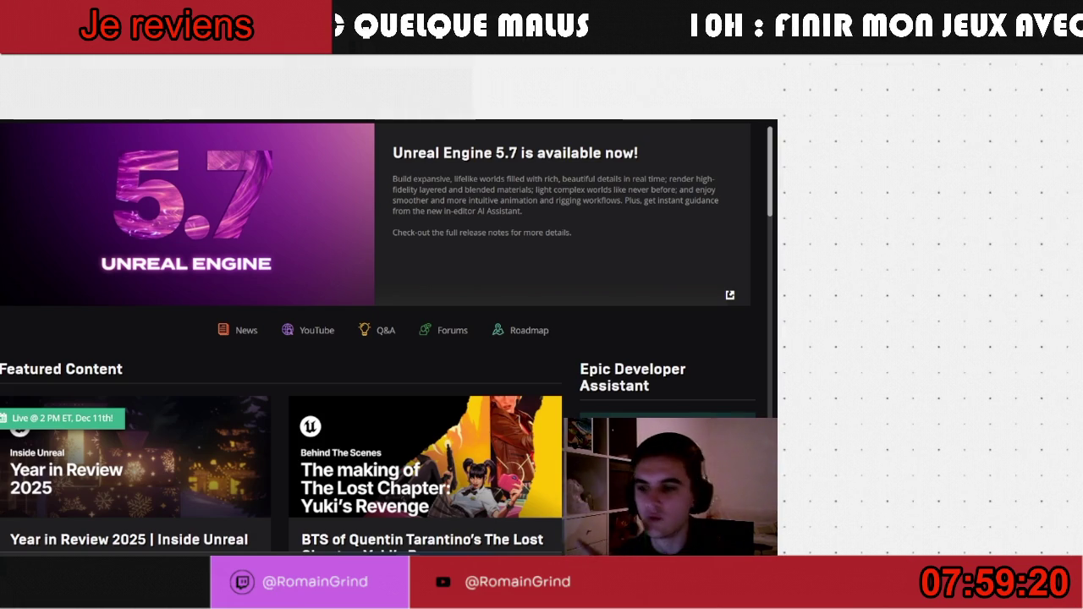
# - Open AIRandom again from the Library's My Projects list
pyautogui.click(2, 319)
pyautogui.scroll(-3, 68, 319)
pyautogui.scroll(3, 68, 319)
pyautogui.rightClick(68, 319)
pyautogui.click(85, 323)
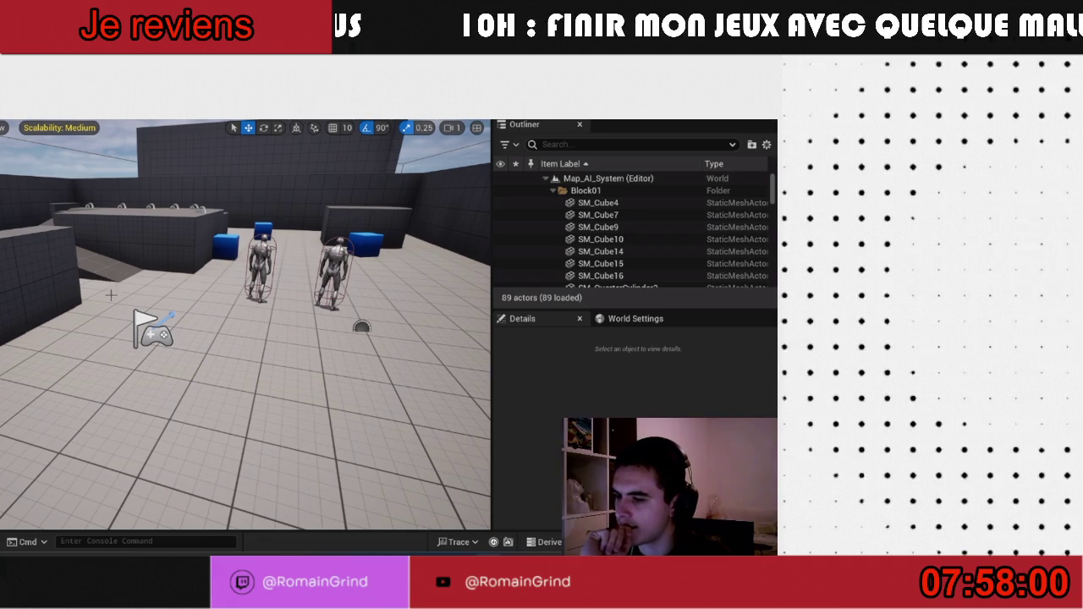
# - Delete both enemy characters from the Map_AI_System viewport
pyautogui.moveTo(98, 175); pyautogui.dragTo(127, 203)
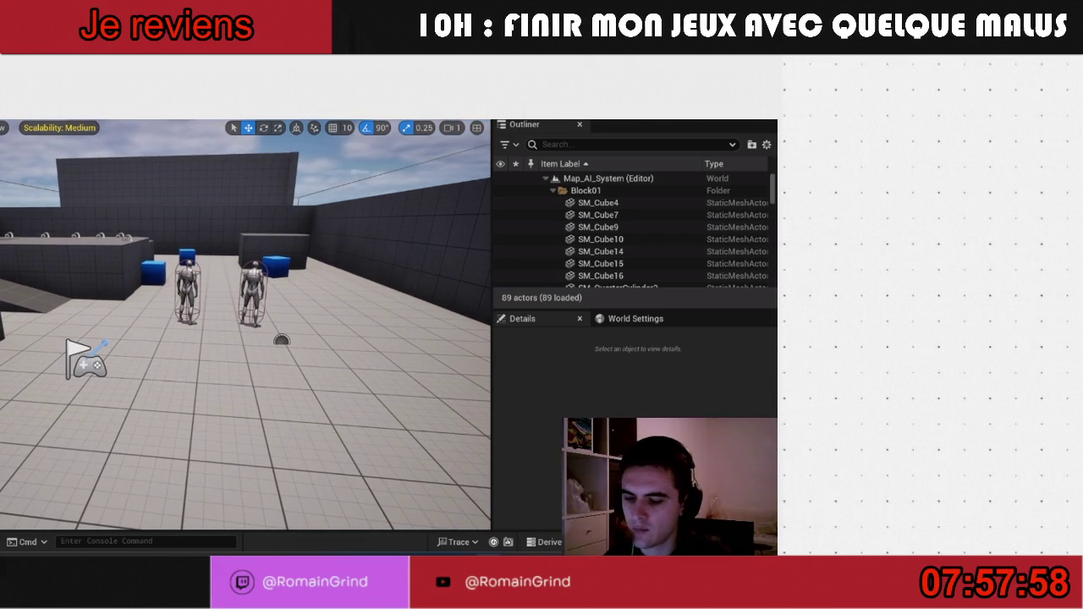
pyautogui.click(252, 288)
pyautogui.press('Delete')
pyautogui.click(186, 288)
pyautogui.press('Delete')
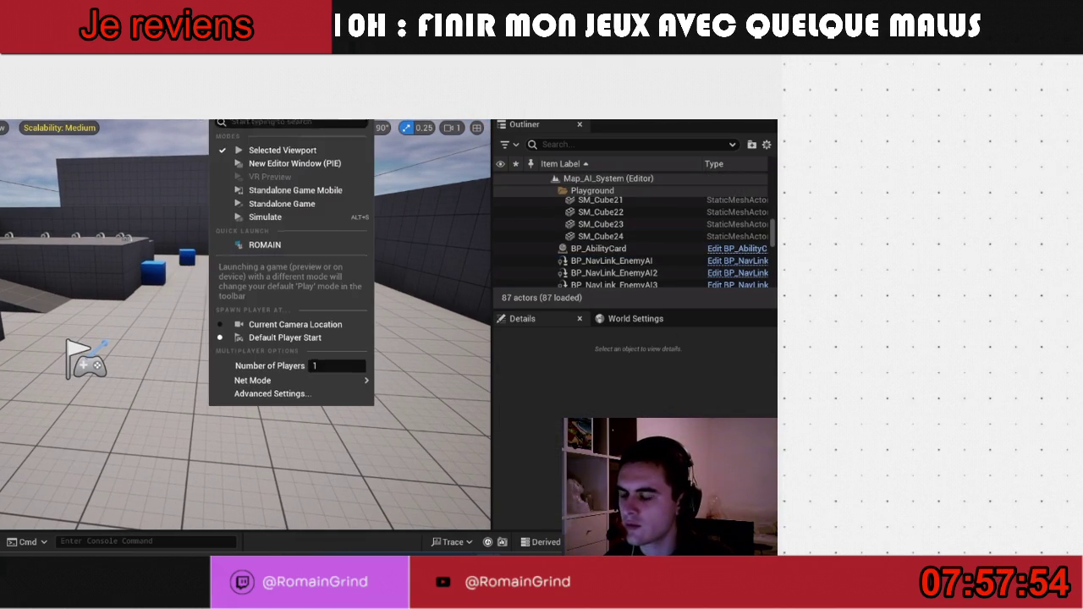
# - Set Number of Players to 2 in the play options
pyautogui.click(401, 396)
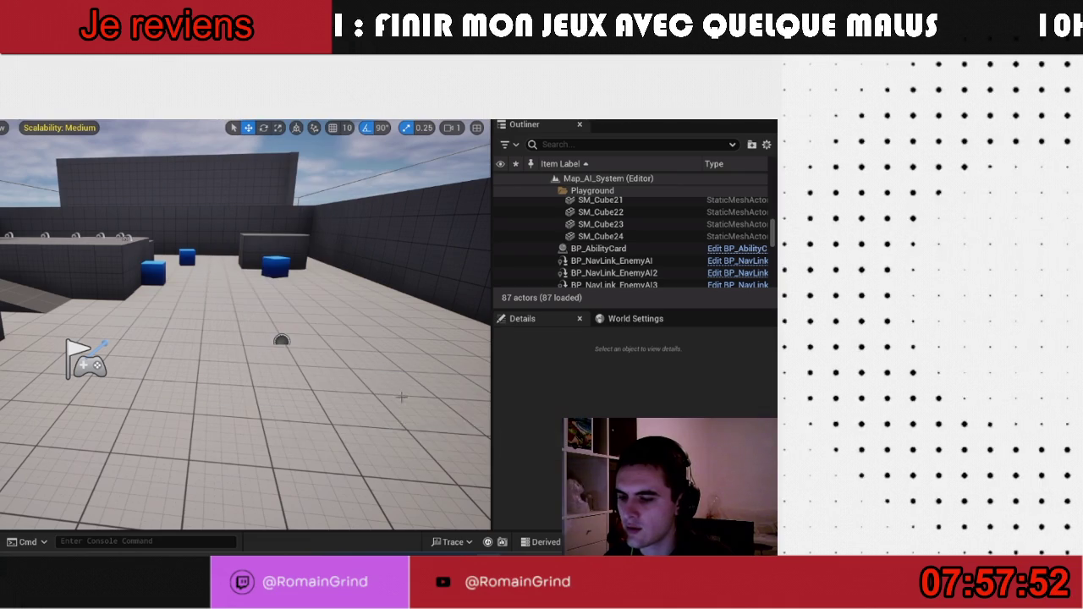
pyautogui.click(217, 106)
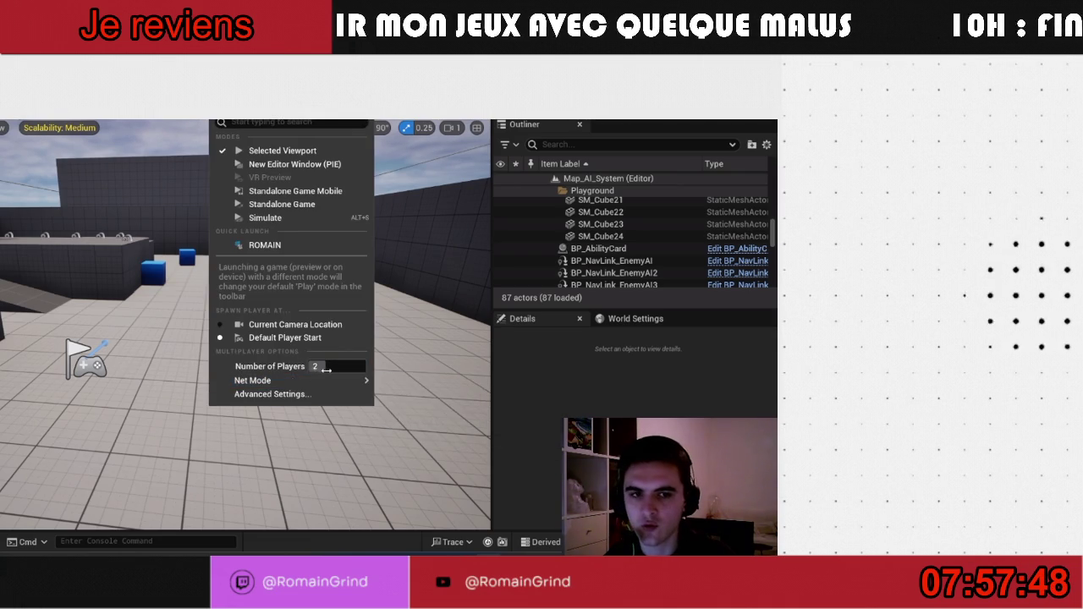
pyautogui.moveTo(338, 381)
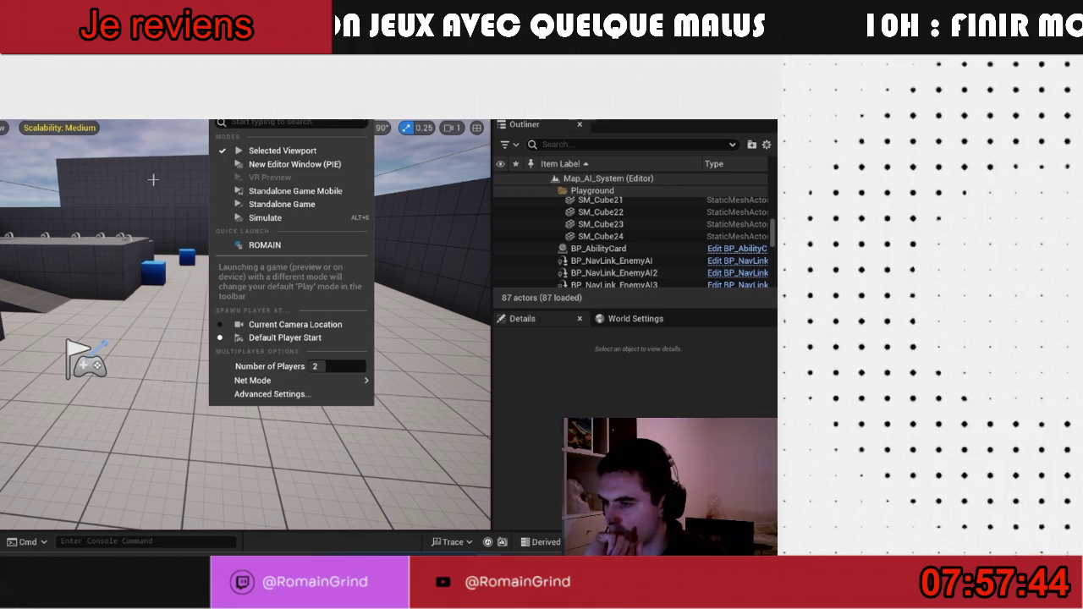
pyautogui.moveTo(262, 381)
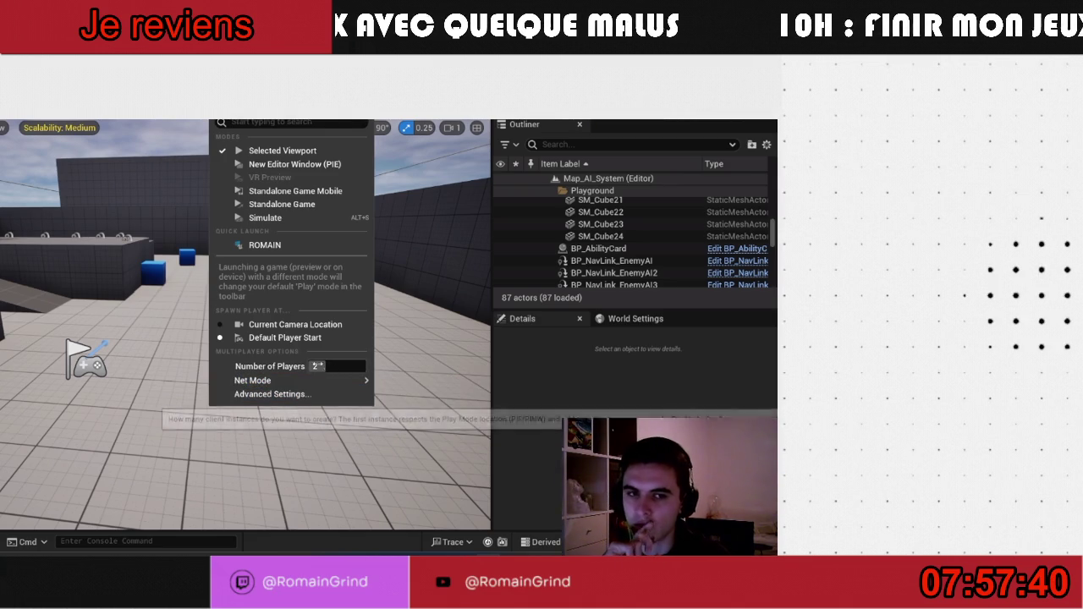
# - Start the two-player session, stop it, and relaunch it in separate editor windows
pyautogui.hotkey('alt', 'p')
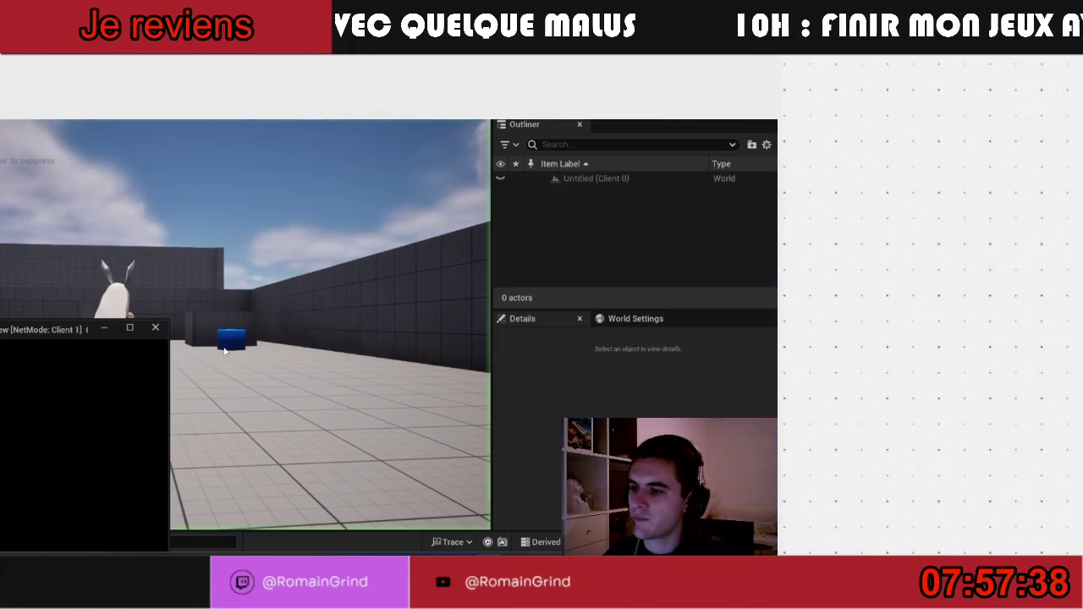
pyautogui.moveTo(62, 330)
pyautogui.mouseDown()
pyautogui.moveTo(523, 215)
pyautogui.moveTo(932, 212)
pyautogui.mouseUp()
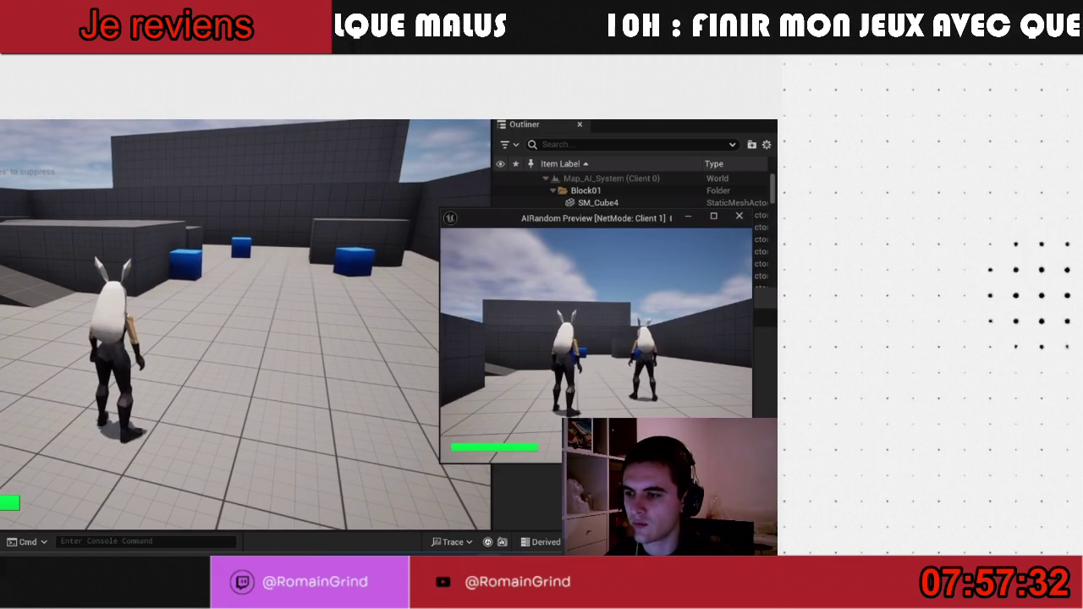
pyautogui.press('Escape')
pyautogui.click(219, 112)
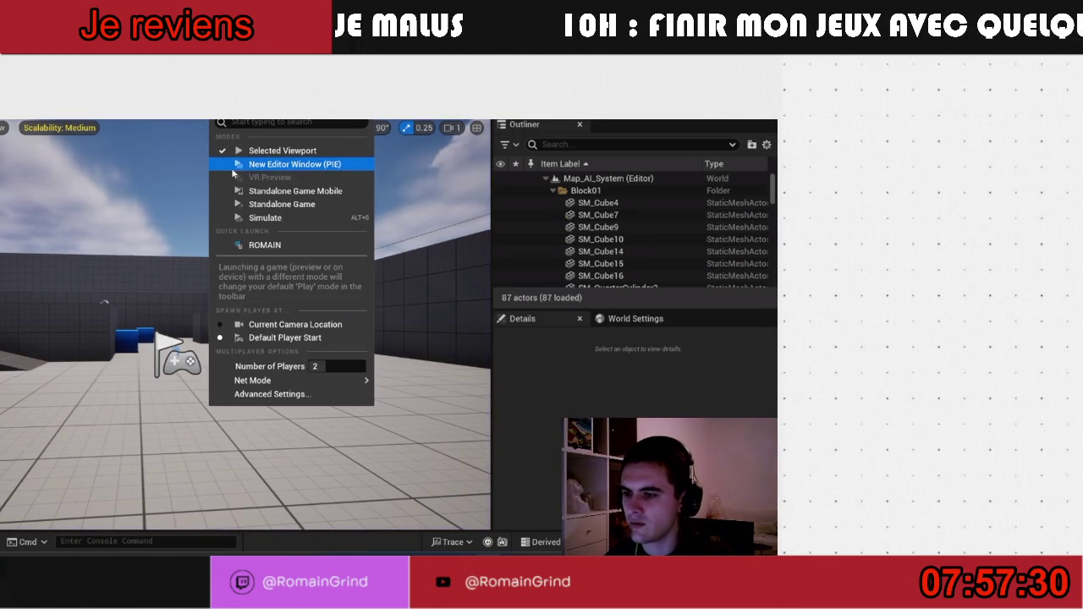
pyautogui.click(259, 169)
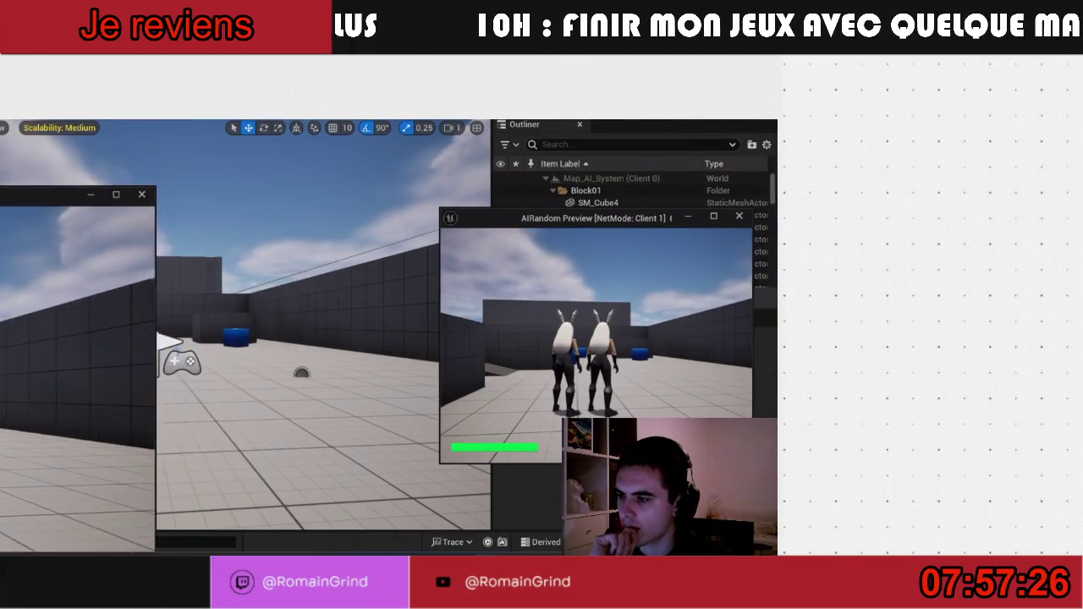
# - Tile the game windows side by side, run the left player to the blue cube, and trigger its red effect
pyautogui.press('super+Left')
pyautogui.click(468, 215)
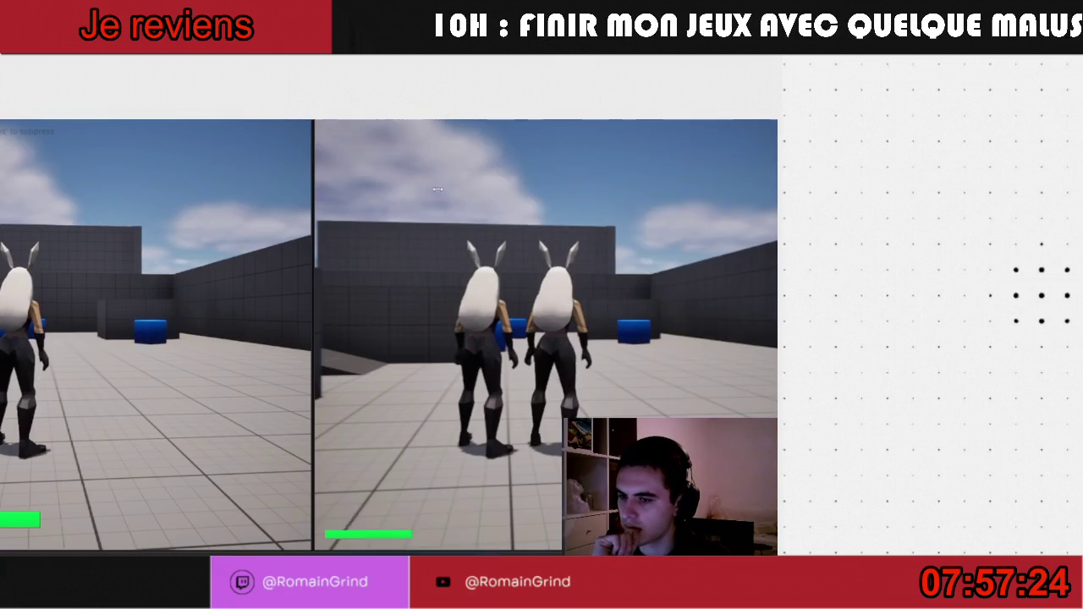
pyautogui.click(144, 315)
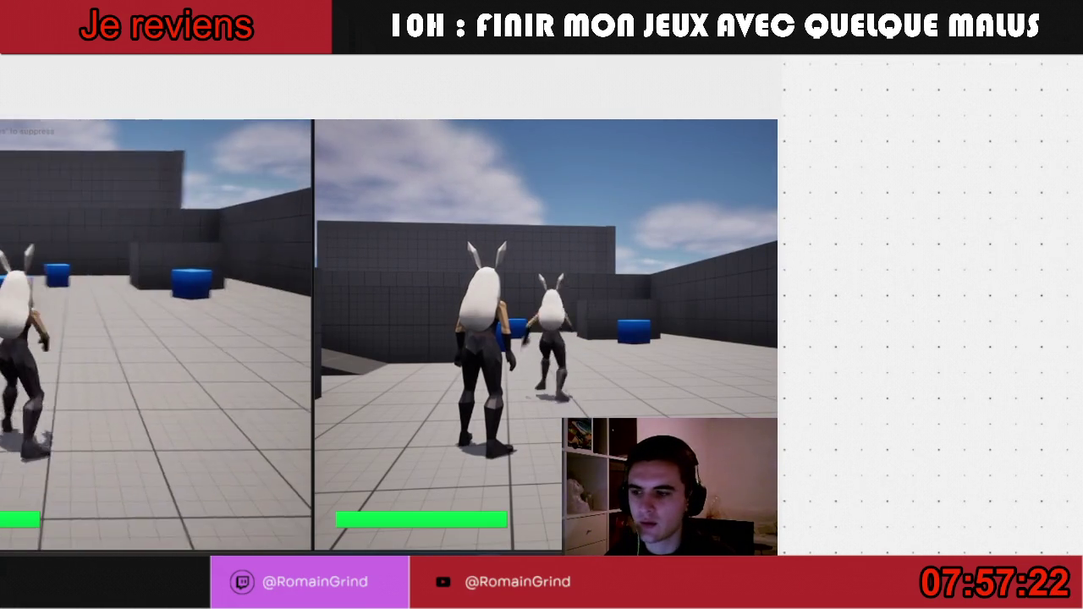
pyautogui.press('w')
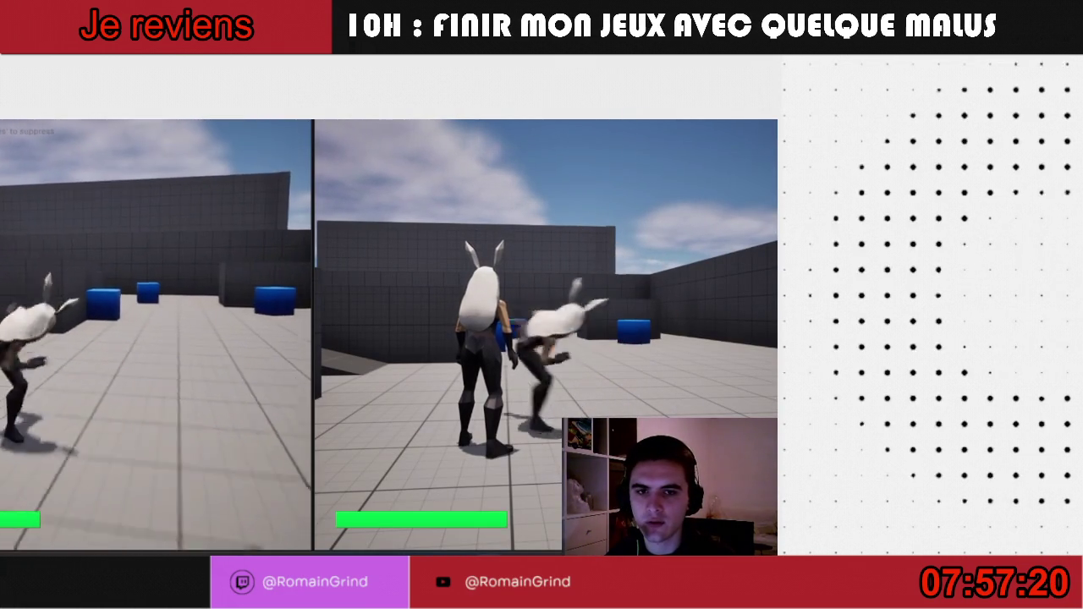
pyautogui.press('w')
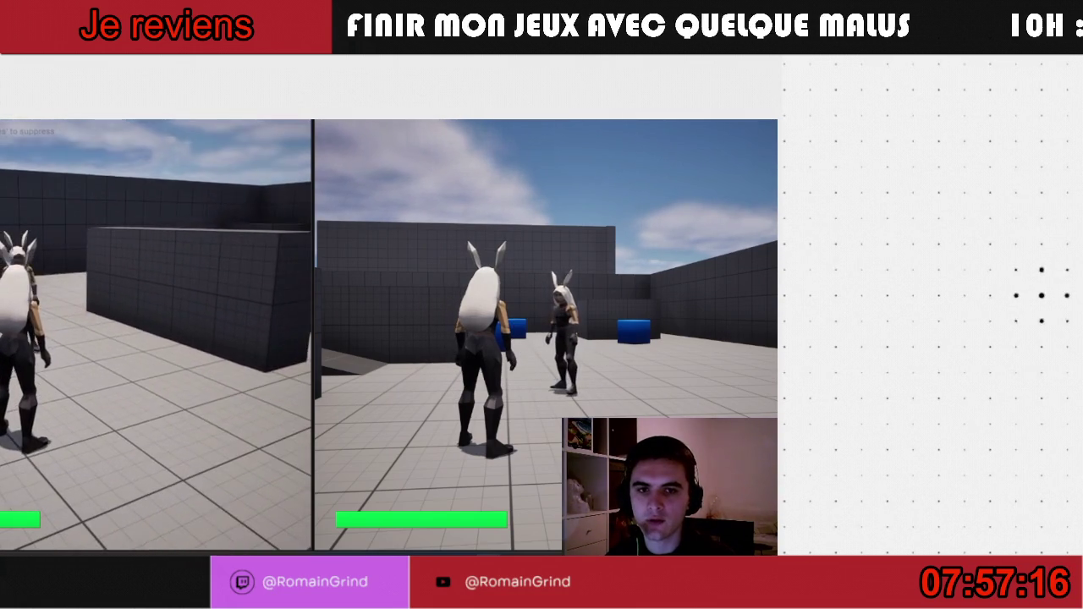
pyautogui.press('e')
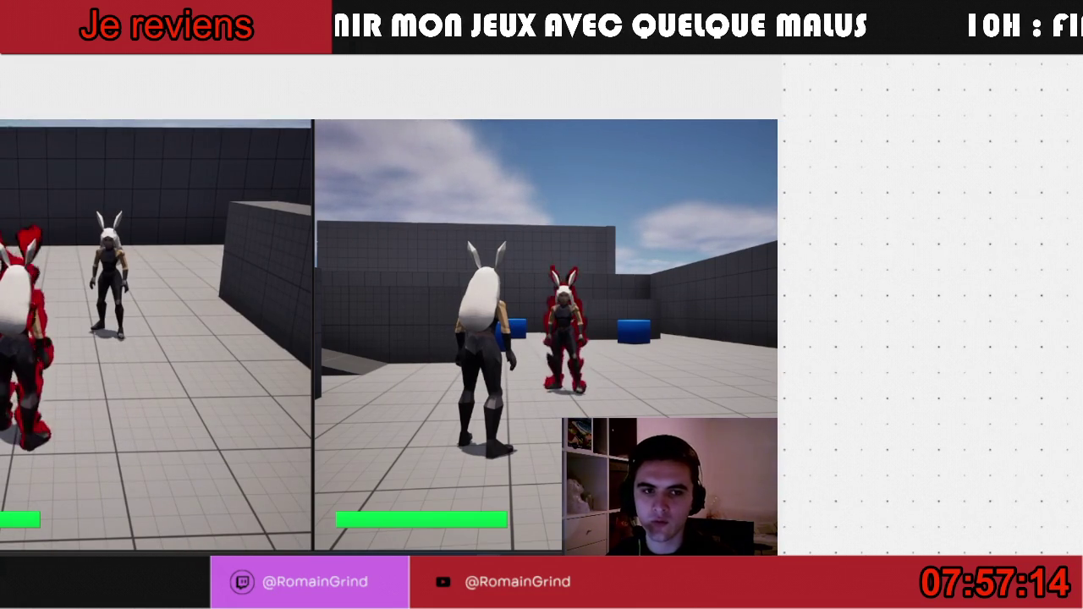
# - Move the second player toward the blue cubes, then stop the play session
pyautogui.press('super')
pyautogui.press('super')
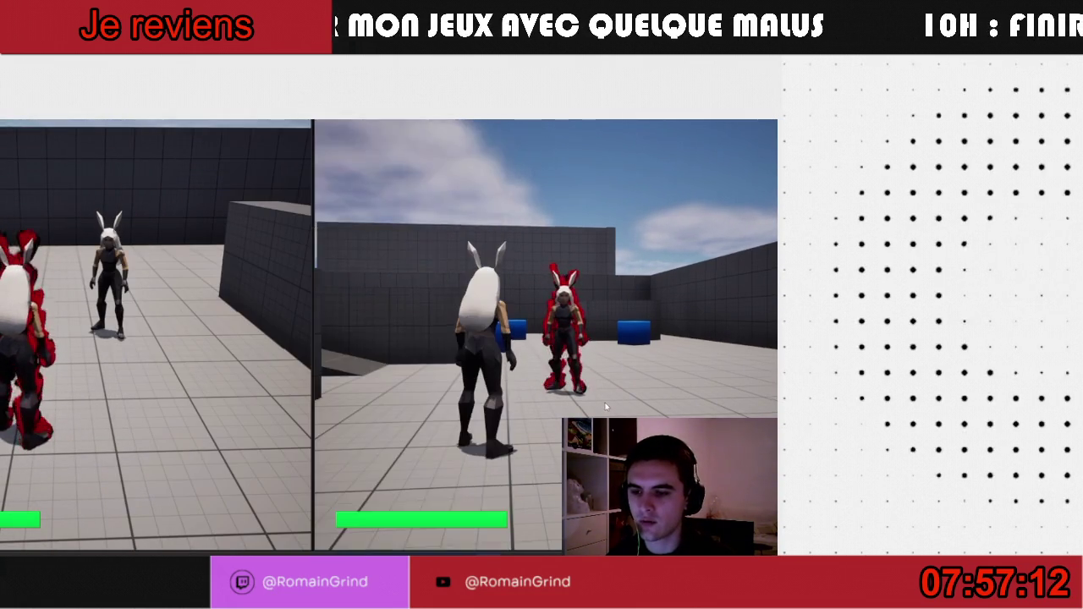
pyautogui.press('w')
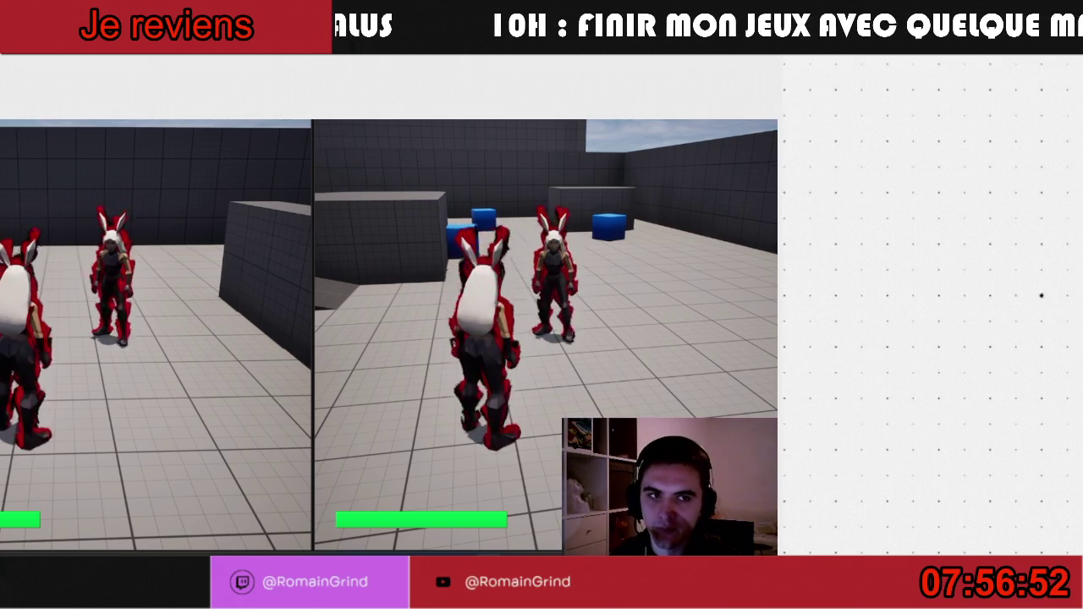
pyautogui.press('Escape')
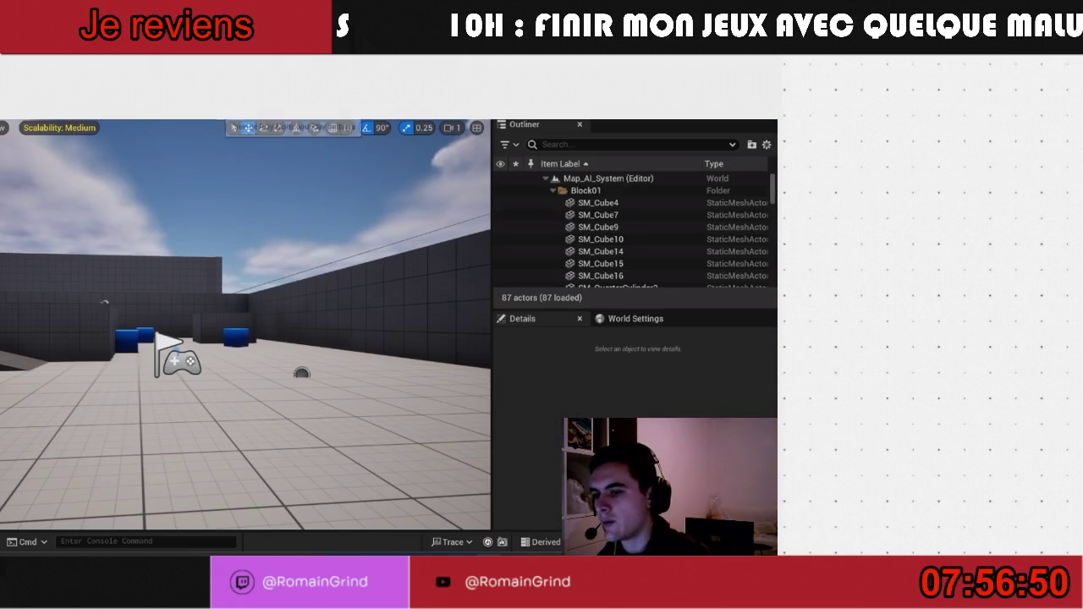
# - Place BP_Enemy_Melee from Content/World/Enemies/Melee in the level near the player start
pyautogui.click(213, 108)
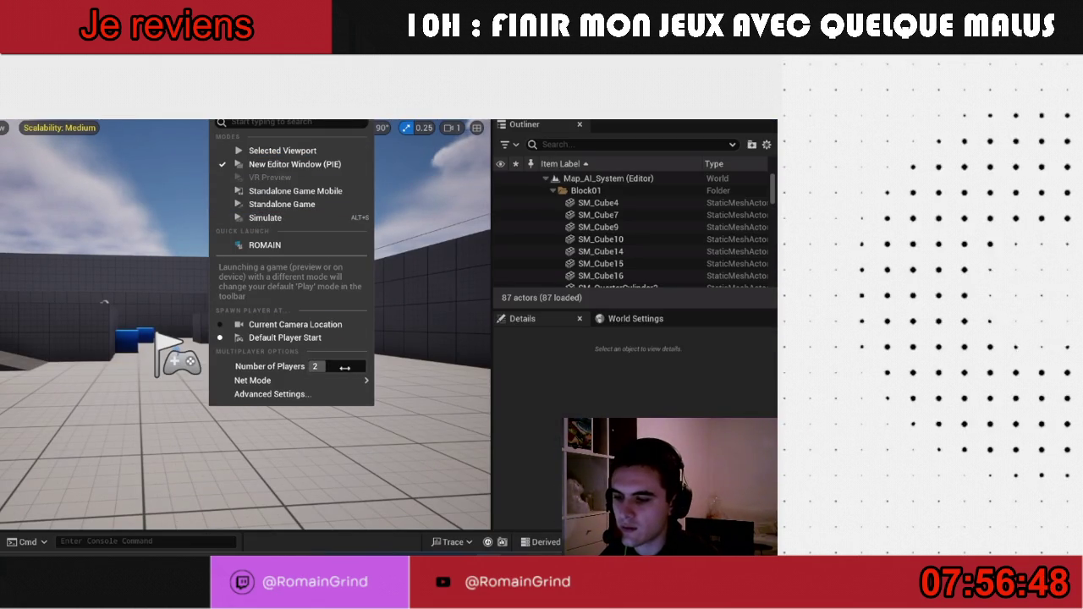
pyautogui.click(398, 382)
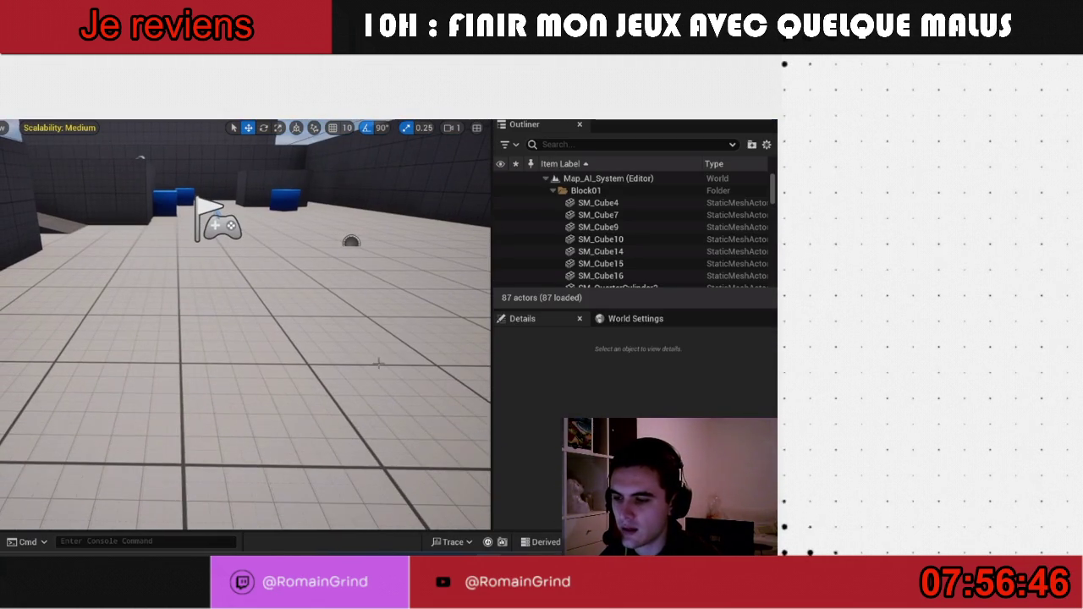
pyautogui.hotkey('ctrl', 'space')
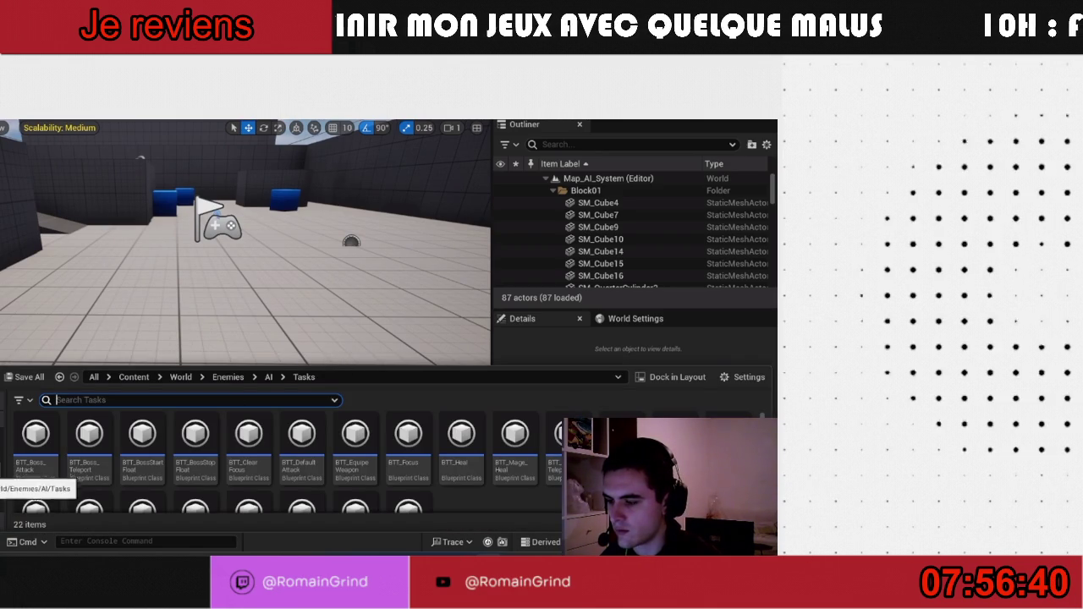
pyautogui.click(17, 489)
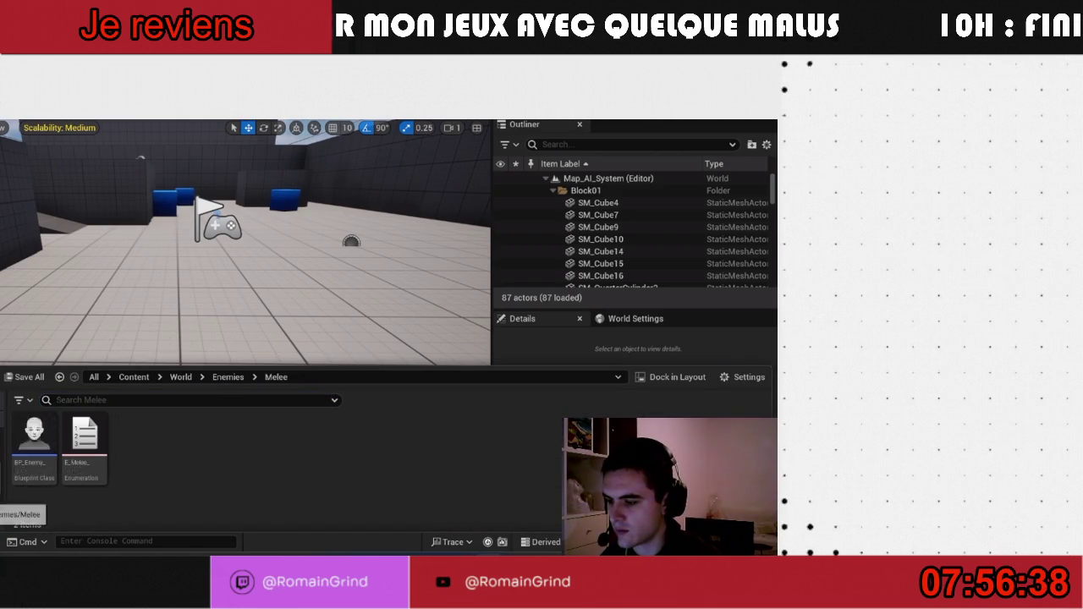
pyautogui.moveTo(33, 435)
pyautogui.mouseDown()
pyautogui.moveTo(191, 292)
pyautogui.moveTo(204, 302)
pyautogui.mouseUp()
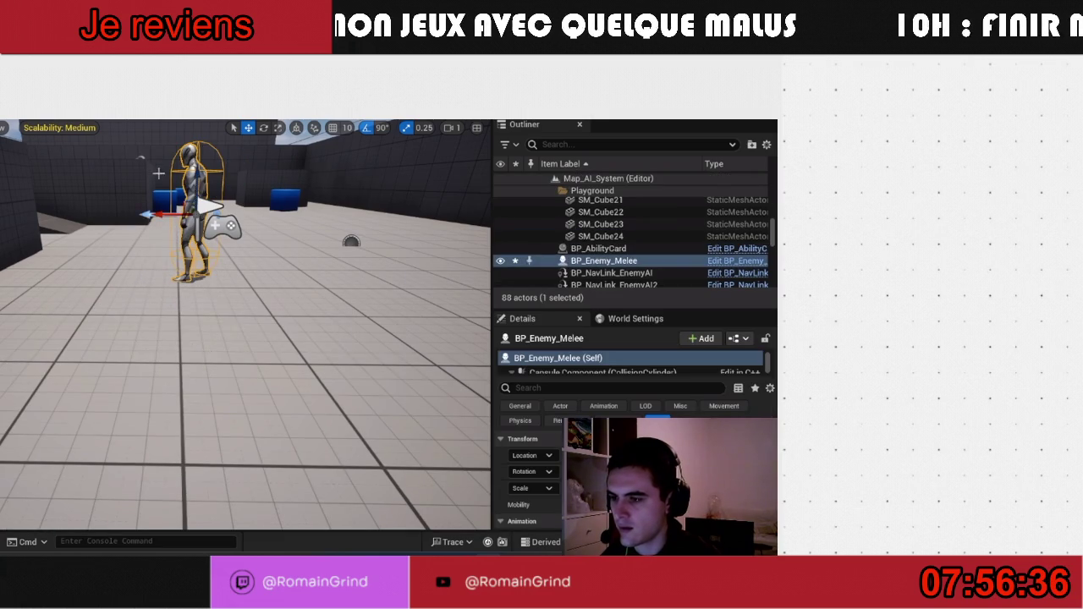
# - Play the level in the selected viewport and take control of the player
pyautogui.click(215, 110)
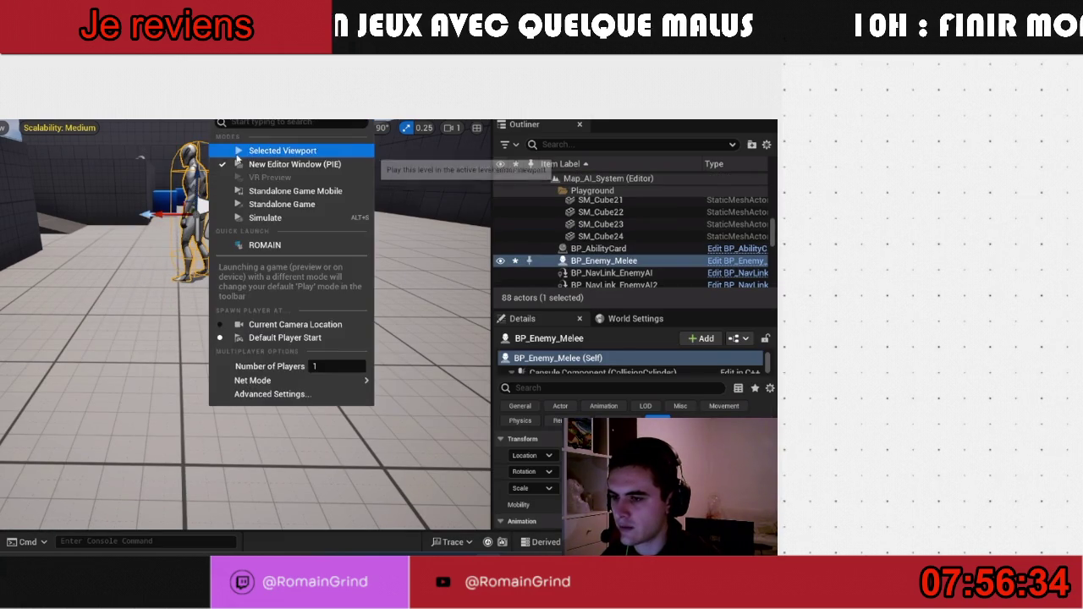
pyautogui.click(233, 146)
pyautogui.click(238, 276)
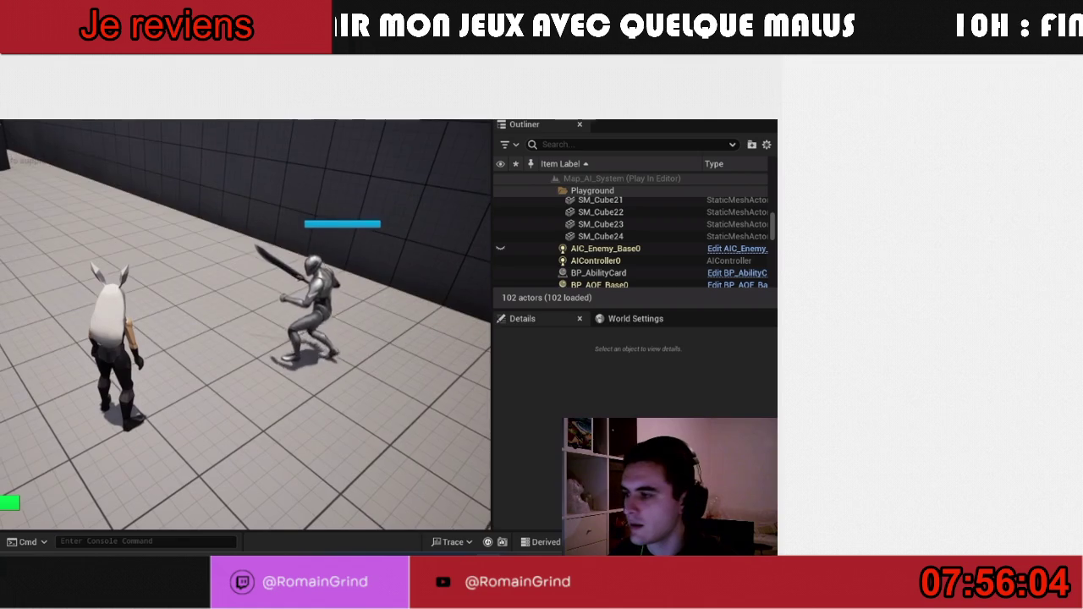
# - End Play-In-Editor after the melee enemy attacks the player
pyautogui.press('Escape')
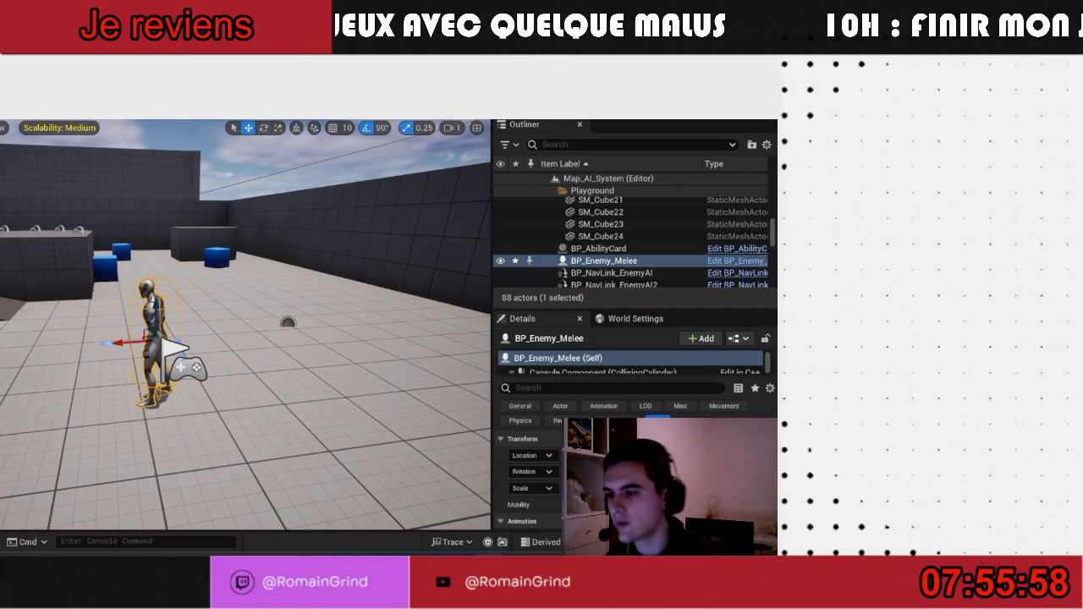
# - Launch the game in a new editor window and take control of a player
pyautogui.click(213, 113)
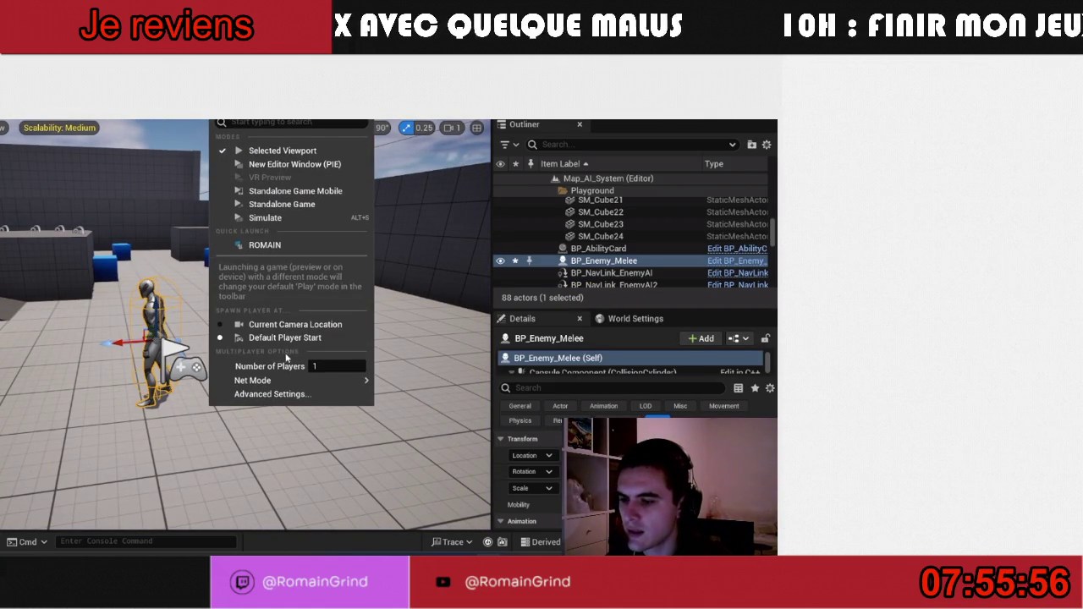
pyautogui.press('Escape')
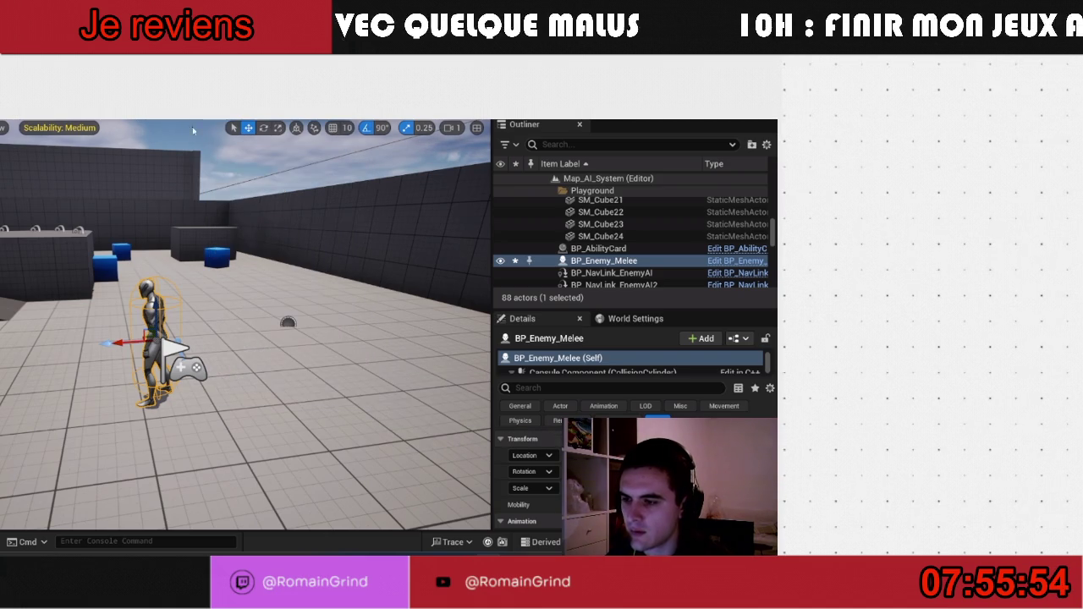
pyautogui.click(213, 114)
pyautogui.click(245, 165)
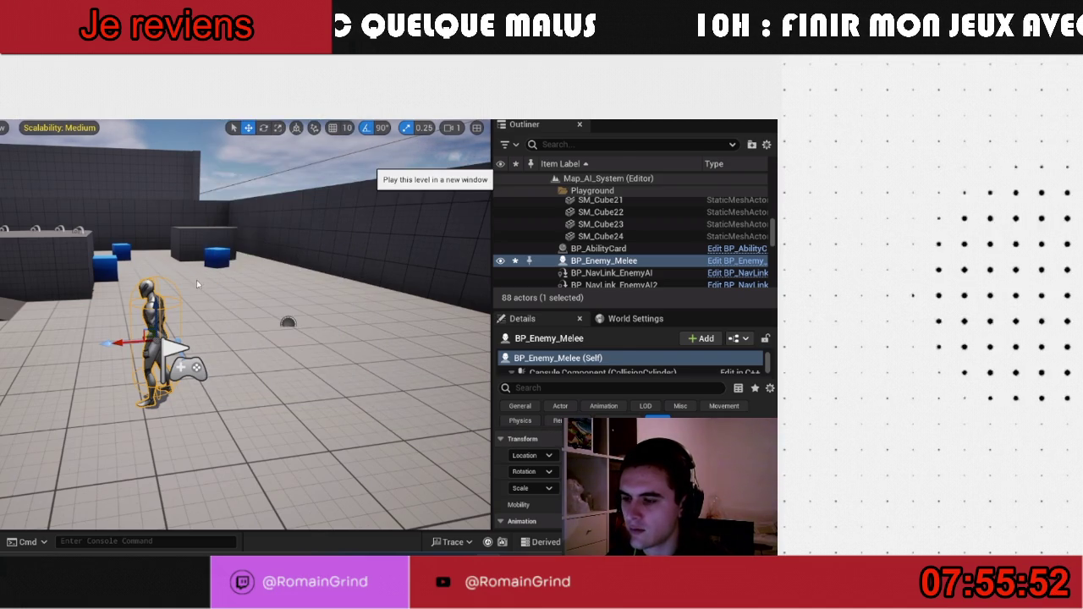
pyautogui.click(194, 275)
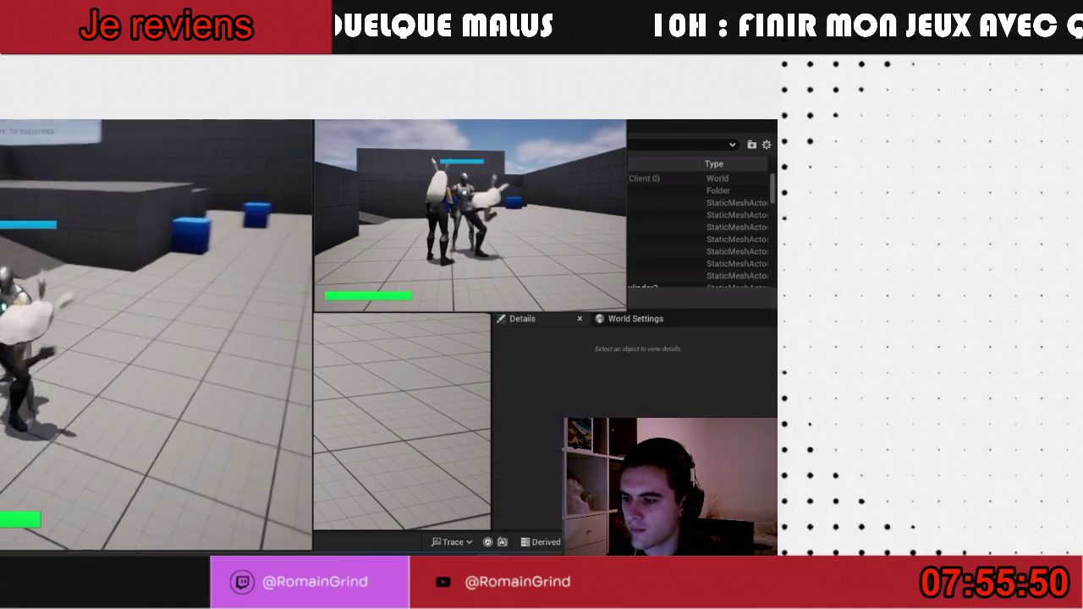
# - Move the player character around in the game window, then stop the session
pyautogui.press('w')
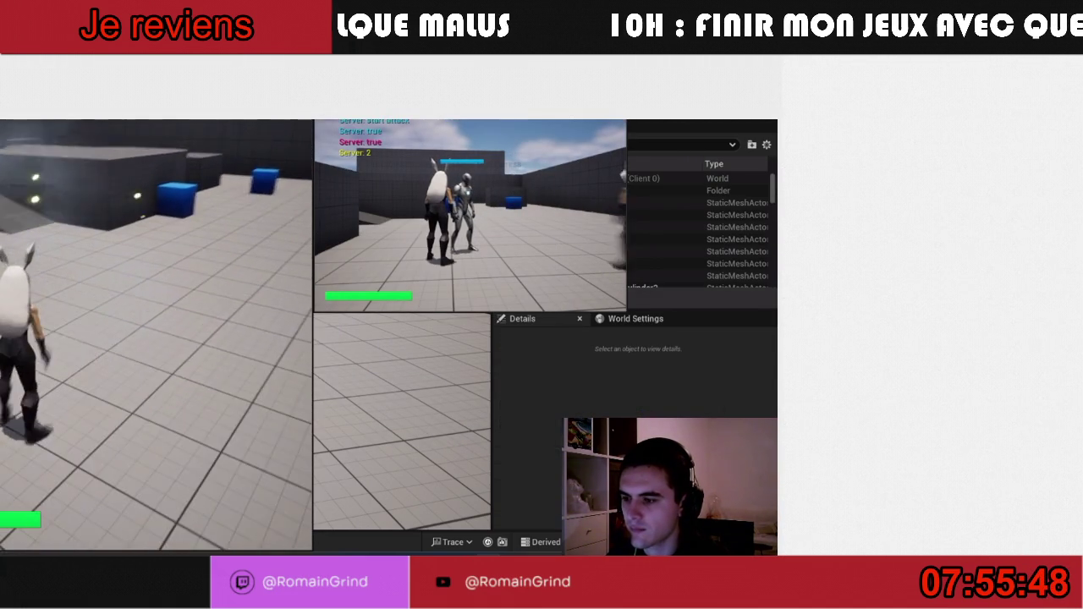
pyautogui.press('super')
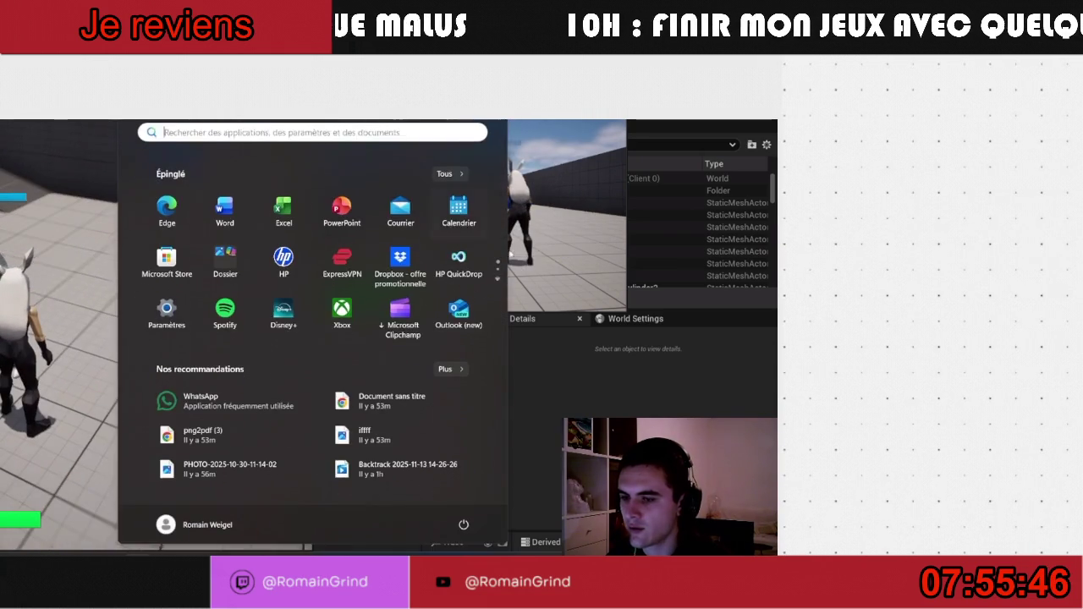
pyautogui.click(557, 228)
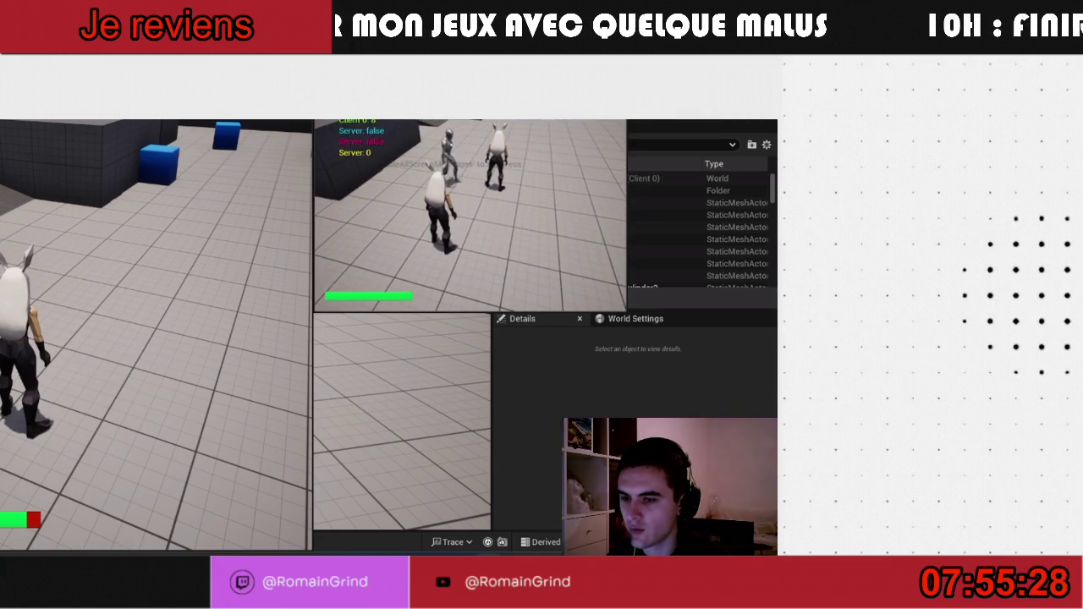
pyautogui.press('super')
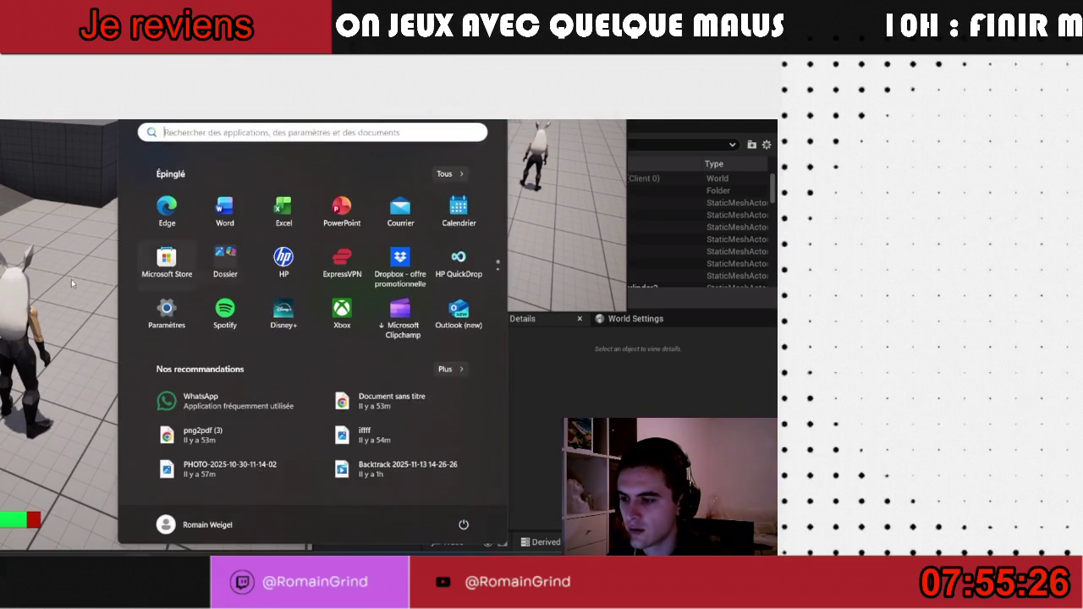
pyautogui.press('super')
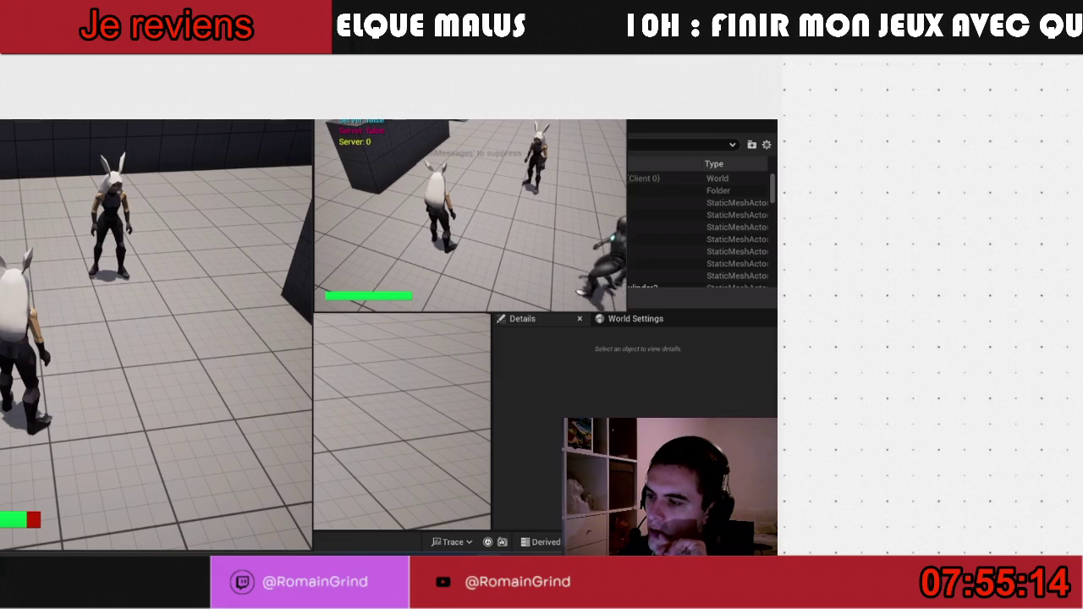
pyautogui.press('Escape')
# - Review the Play options' Net Mode choices, then show the Melee folder in the Content Drawer
pyautogui.click(219, 120)
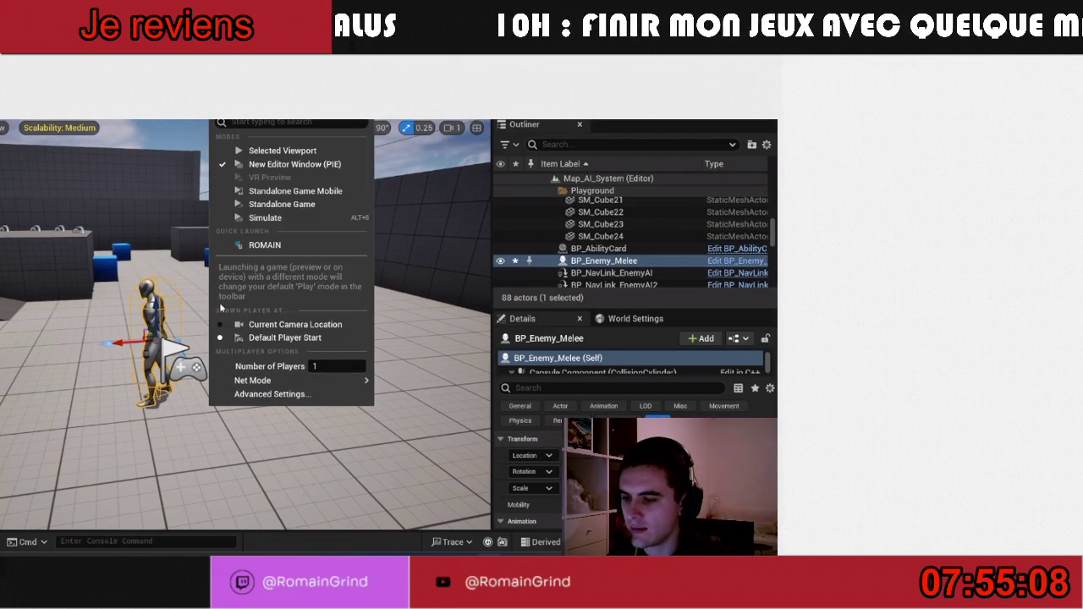
pyautogui.click(338, 449)
pyautogui.click(338, 449)
pyautogui.scroll(-3, 339, 424)
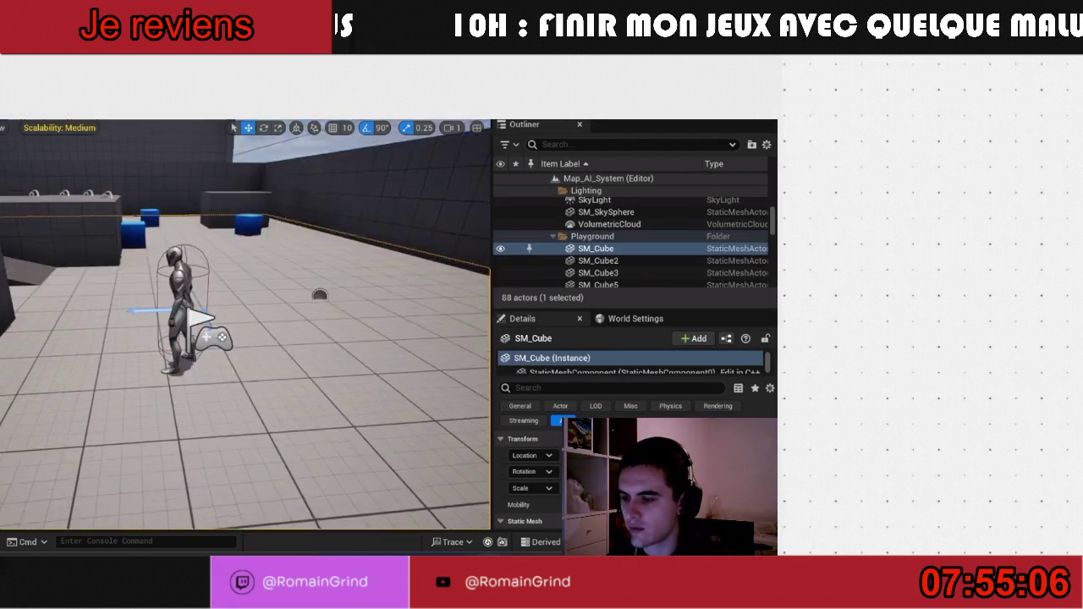
pyautogui.hotkey('ctrl', 'space')
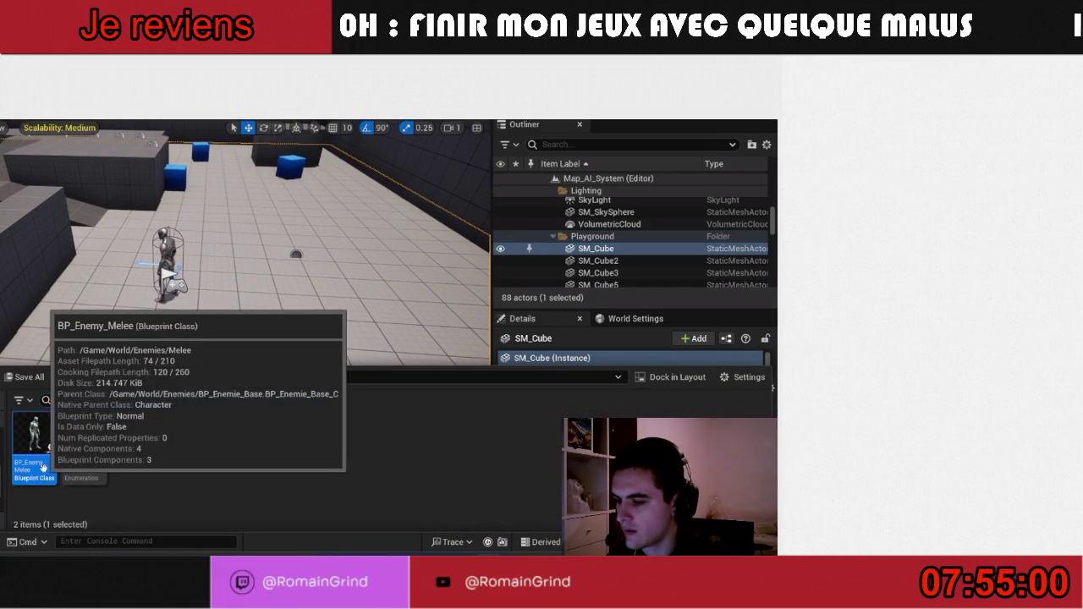
# - Open the BP_Enemy_Melee blueprint in the Blueprint editor
pyautogui.doubleClick(34, 440)
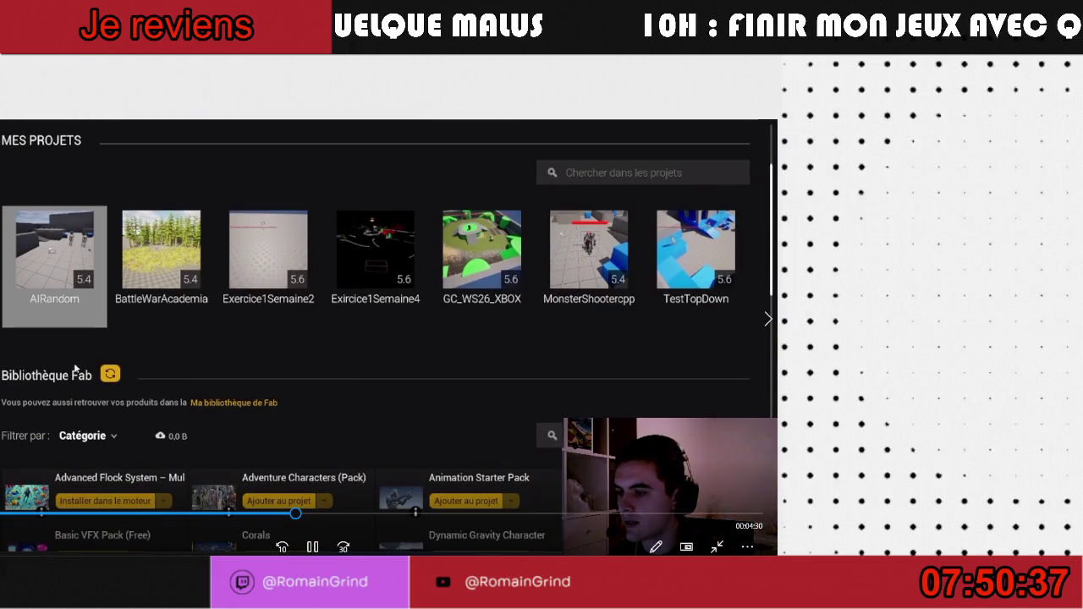
# - Open the AIRandom project from the Epic Games Launcher's My Projects library
pyautogui.rightClick(55, 309)
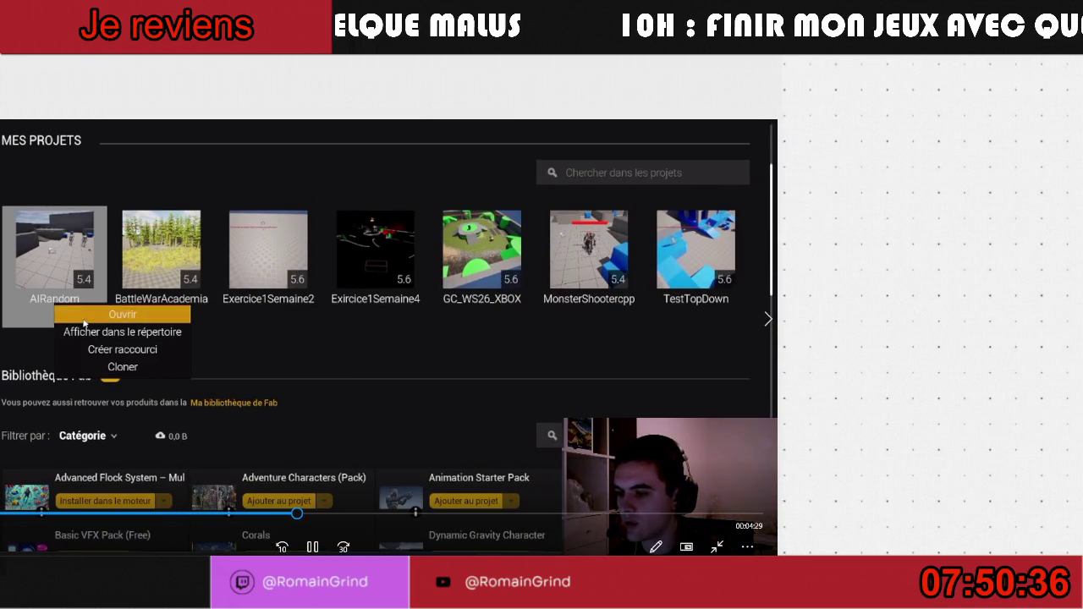
pyautogui.click(80, 314)
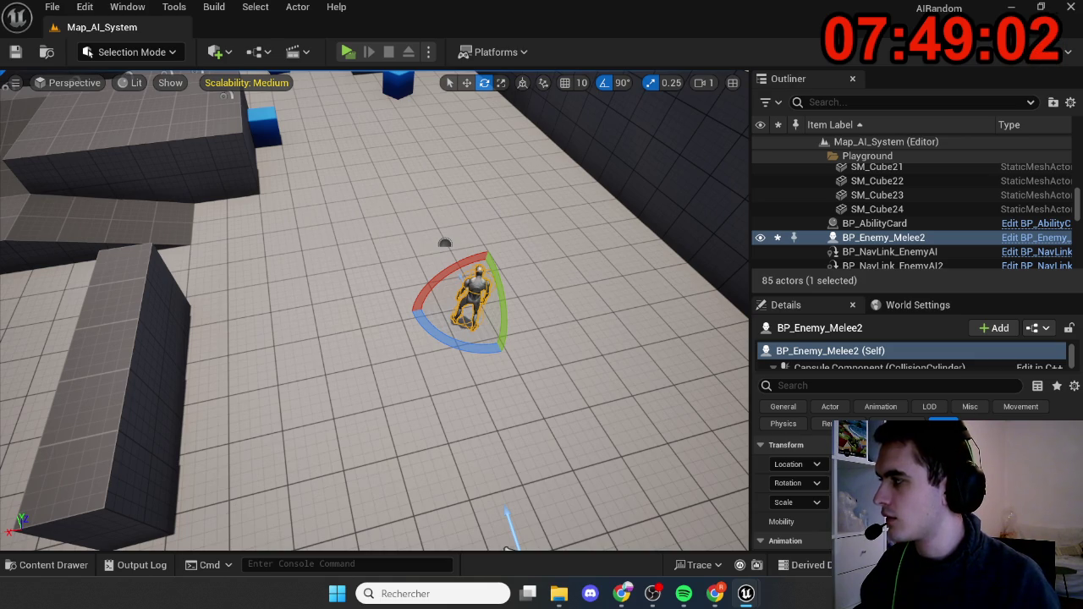
pyautogui.hotkey('alt', 'p')
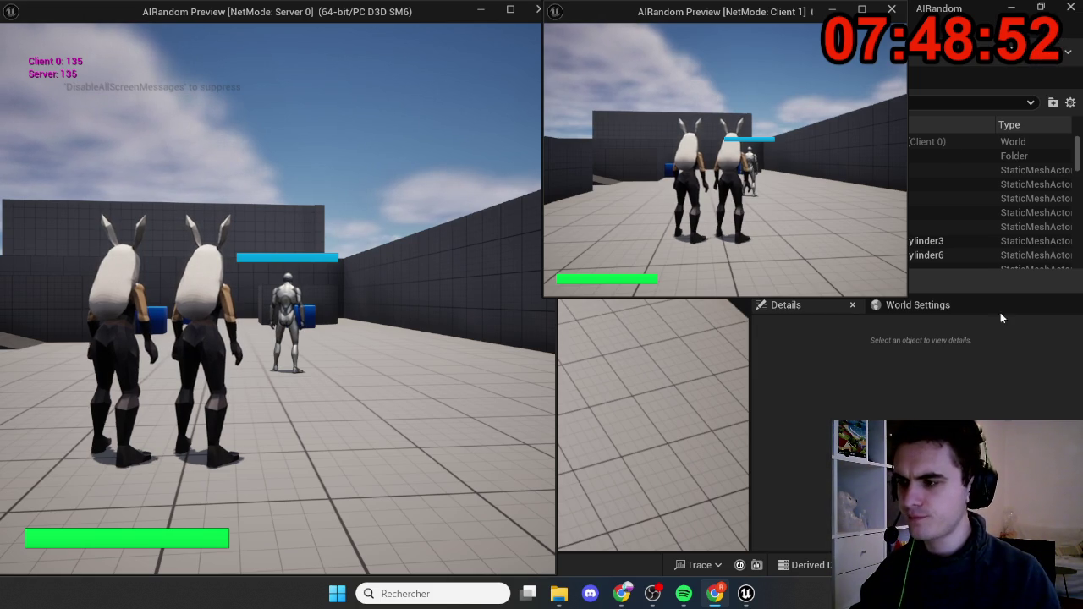
pyautogui.click(356, 400)
pyautogui.press('w')
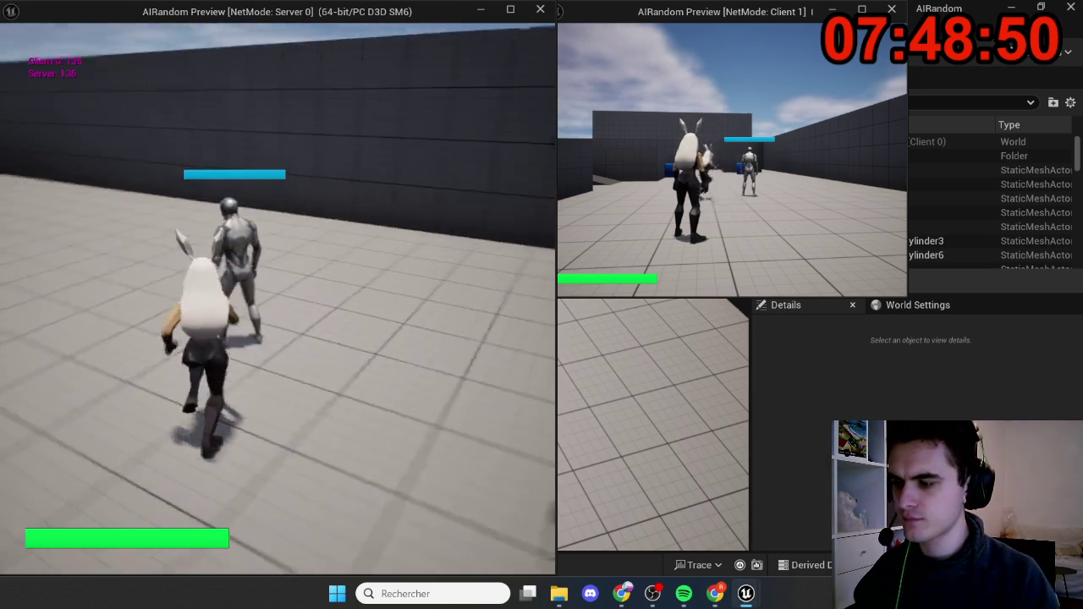
pyautogui.click(277, 299)
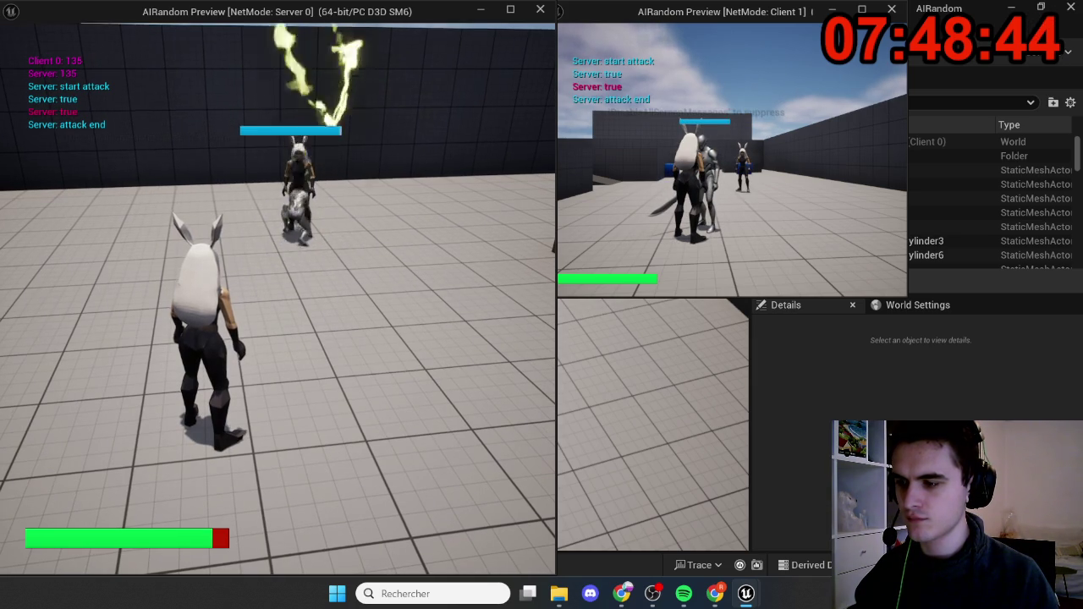
pyautogui.press('Escape')
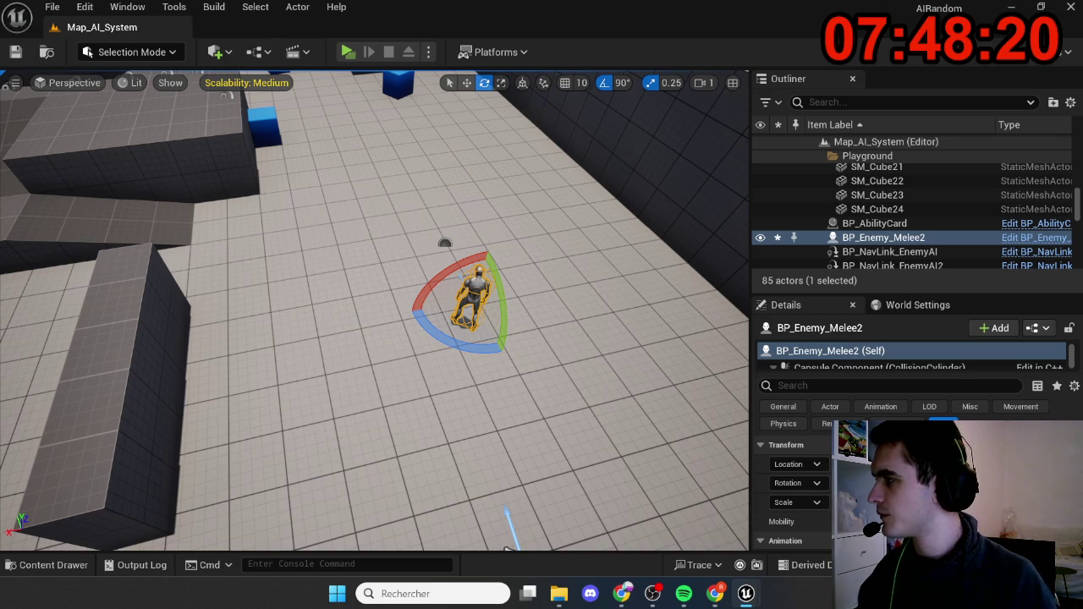
# - Start a Listen Server play-in-editor session with 2 players
pyautogui.hotkey('alt', 'p')
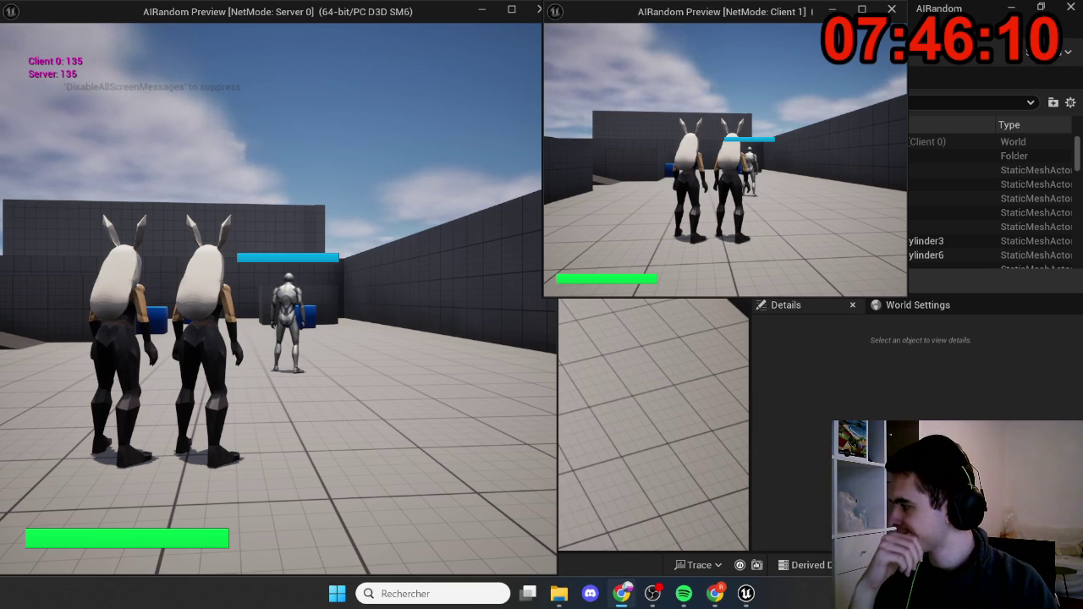
# - Let the melee enemy attack the server player, stop the session, then launch another two-player test
pyautogui.click(337, 411)
pyautogui.moveTo(279, 299)
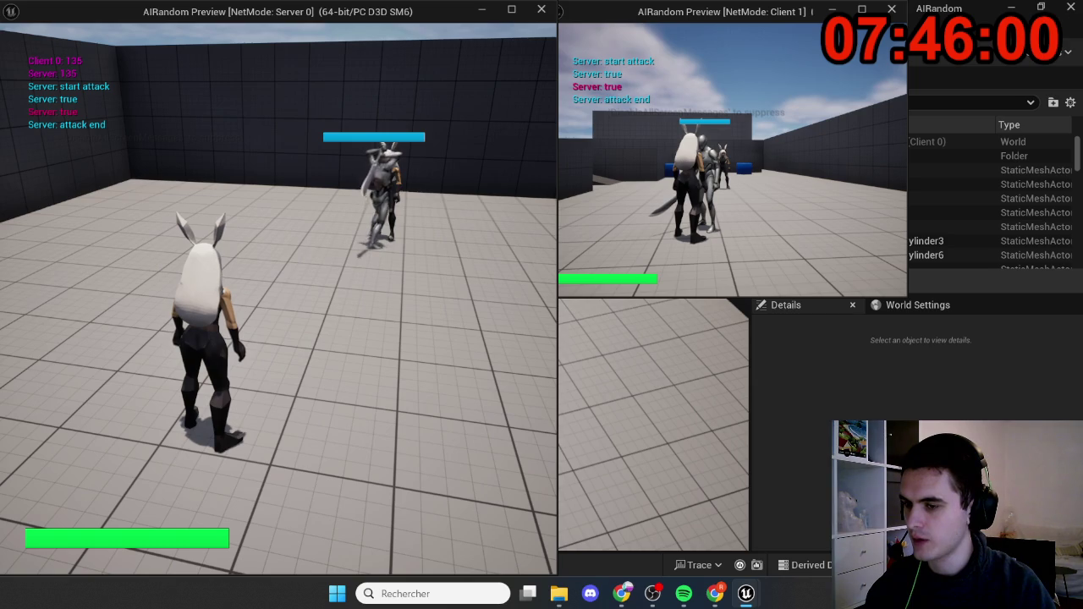
pyautogui.press('Escape')
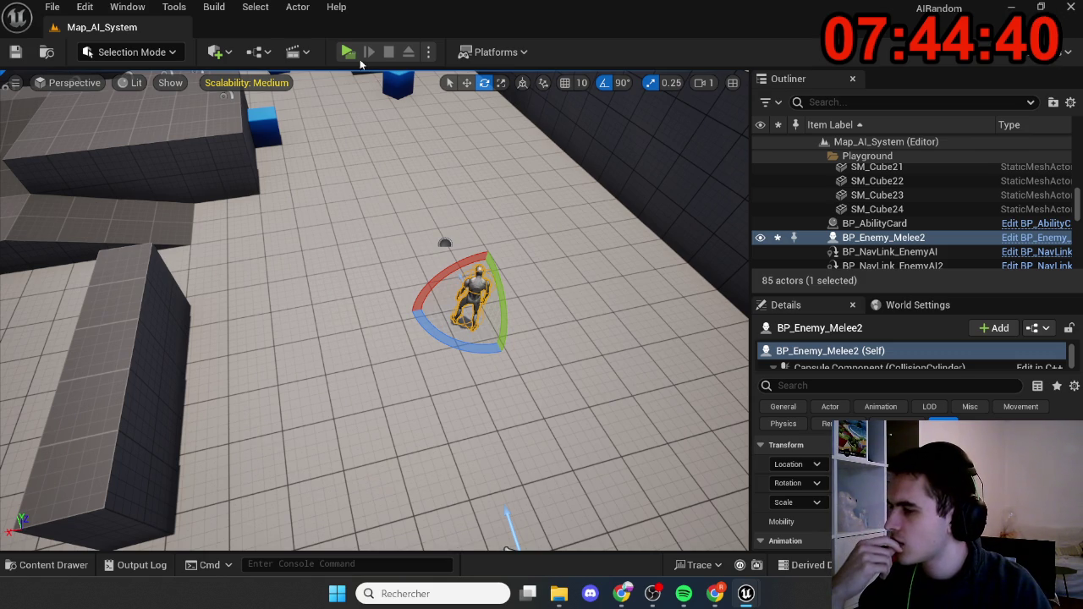
pyautogui.click(348, 51)
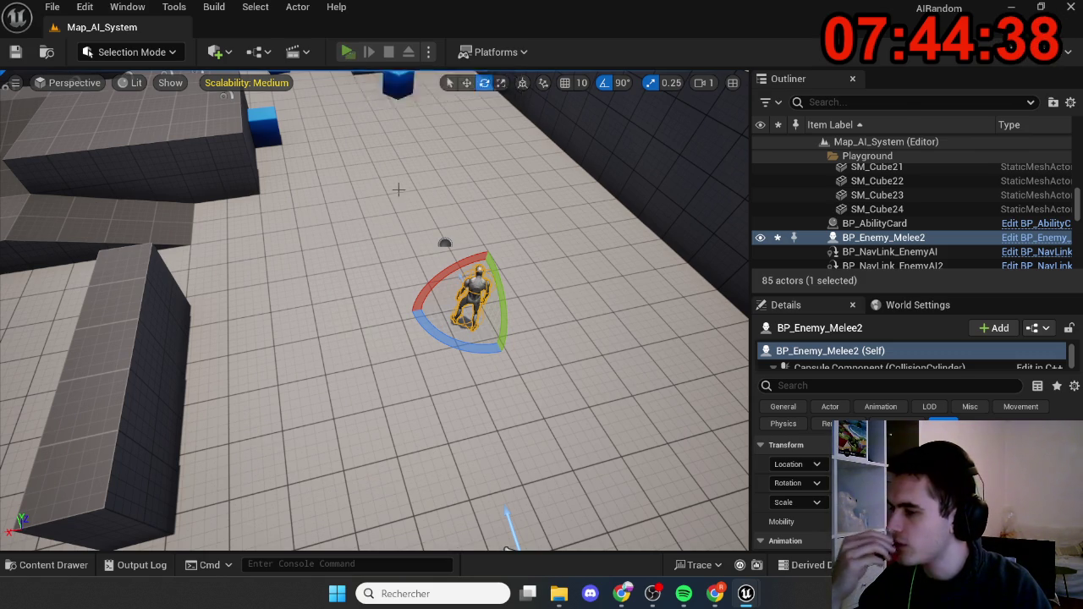
pyautogui.click(393, 235)
pyautogui.press('w')
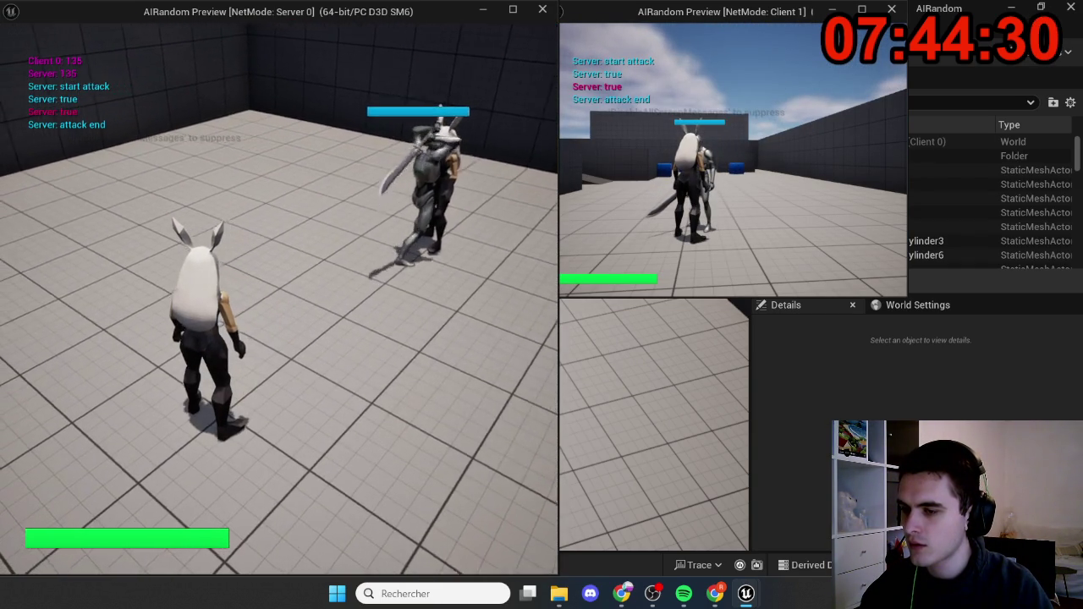
pyautogui.press('Escape')
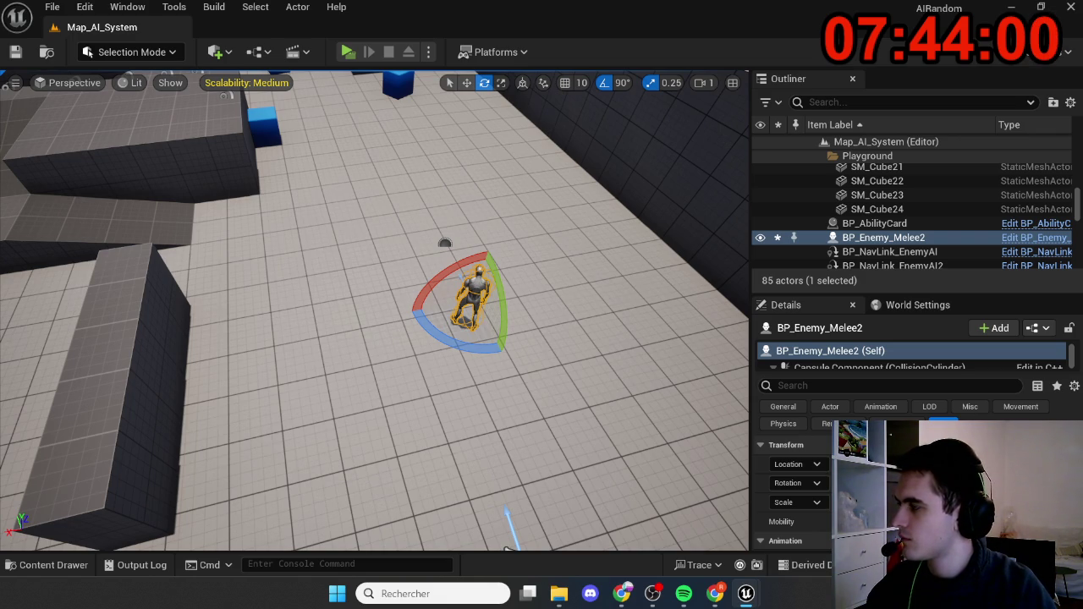
pyautogui.hotkey('alt', 'p')
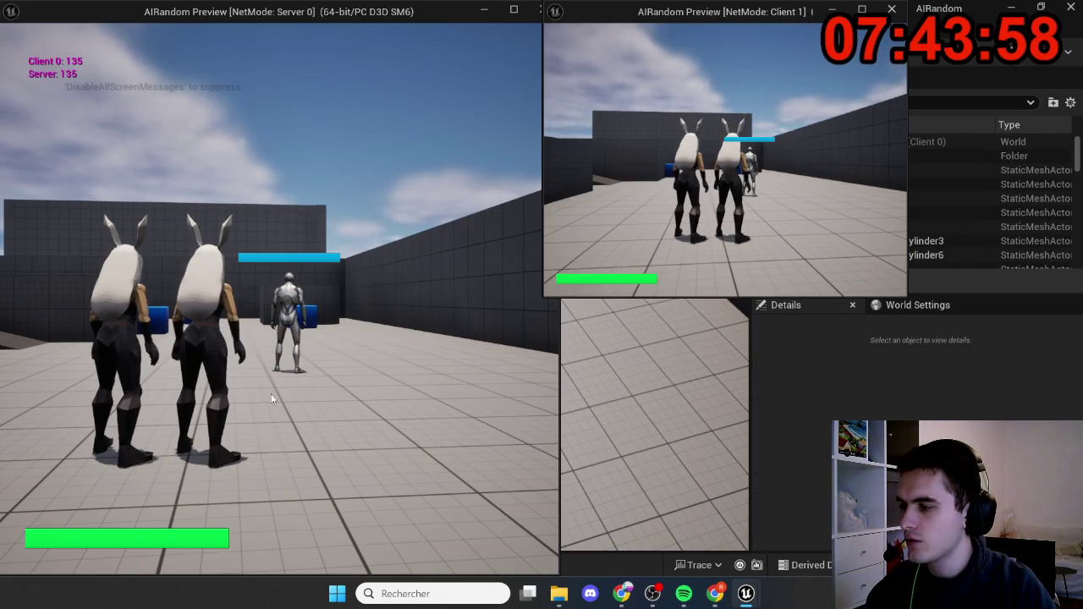
pyautogui.press('w')
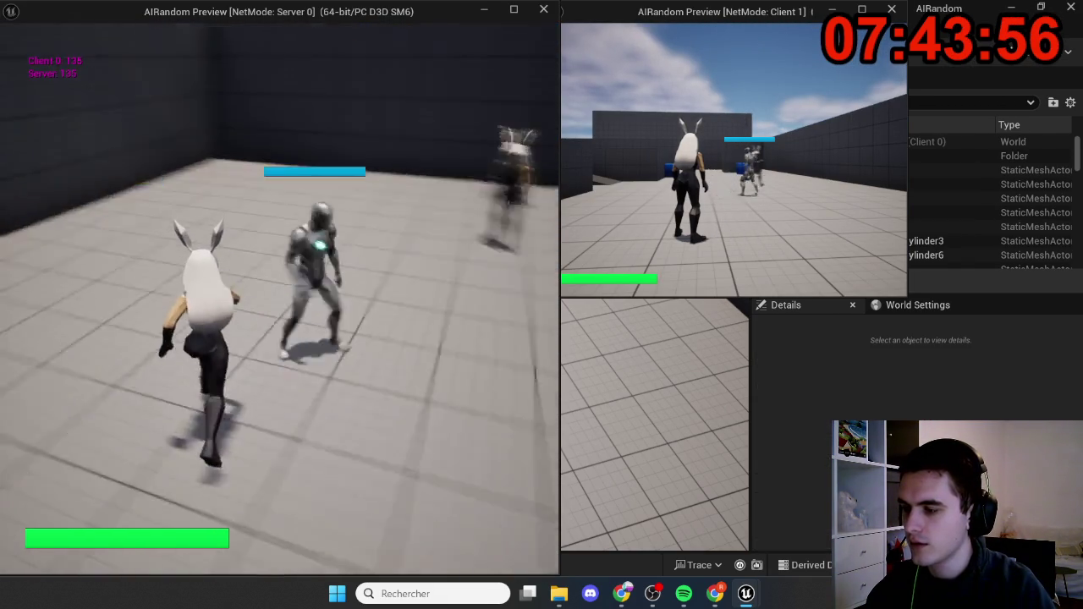
pyautogui.press('w')
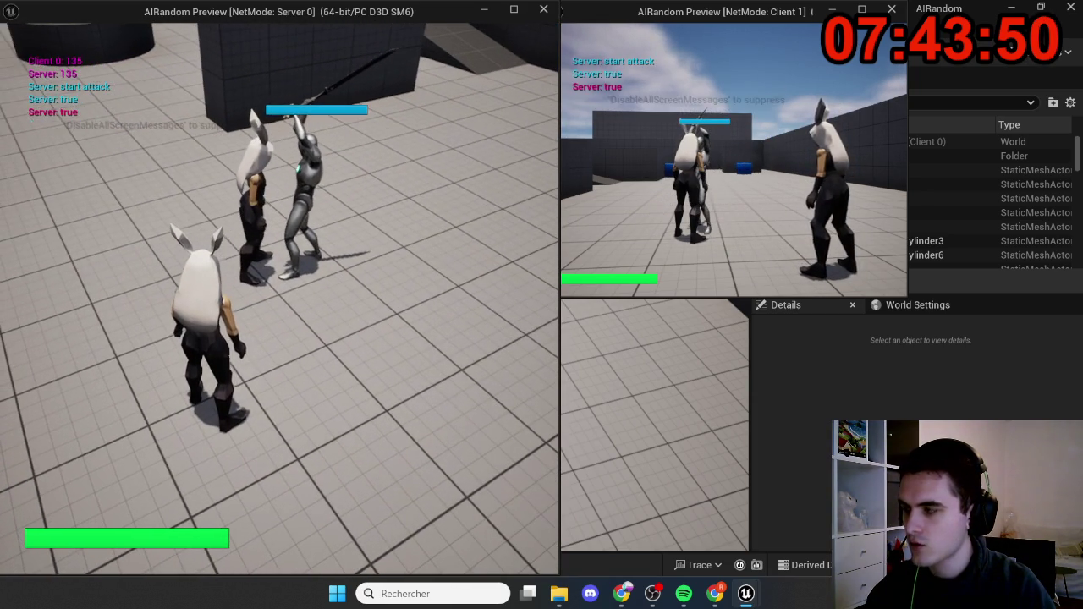
pyautogui.press('Escape')
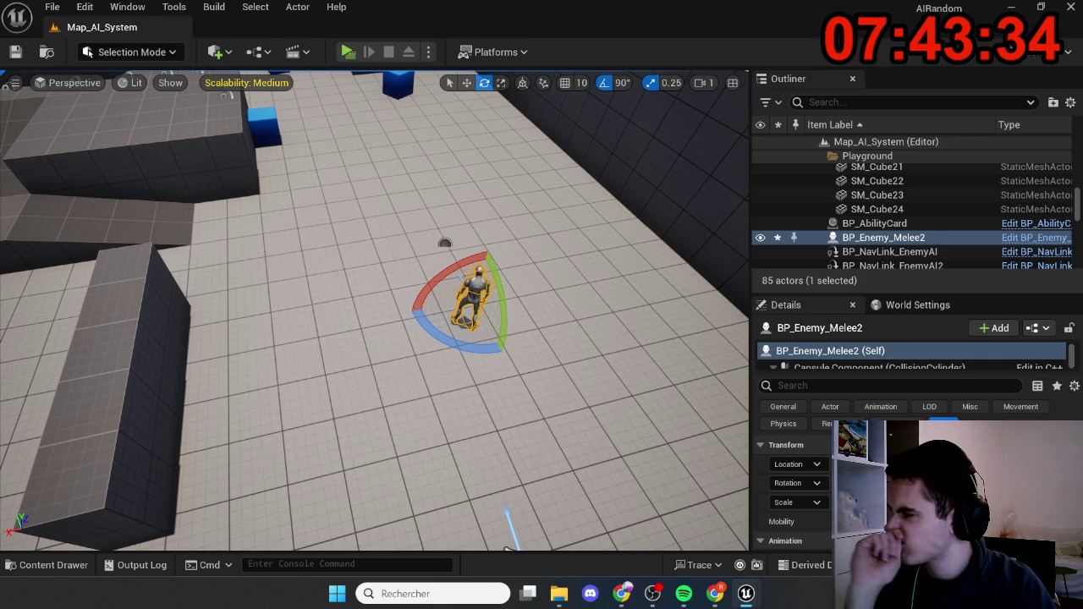
pyautogui.hotkey('alt', 'p')
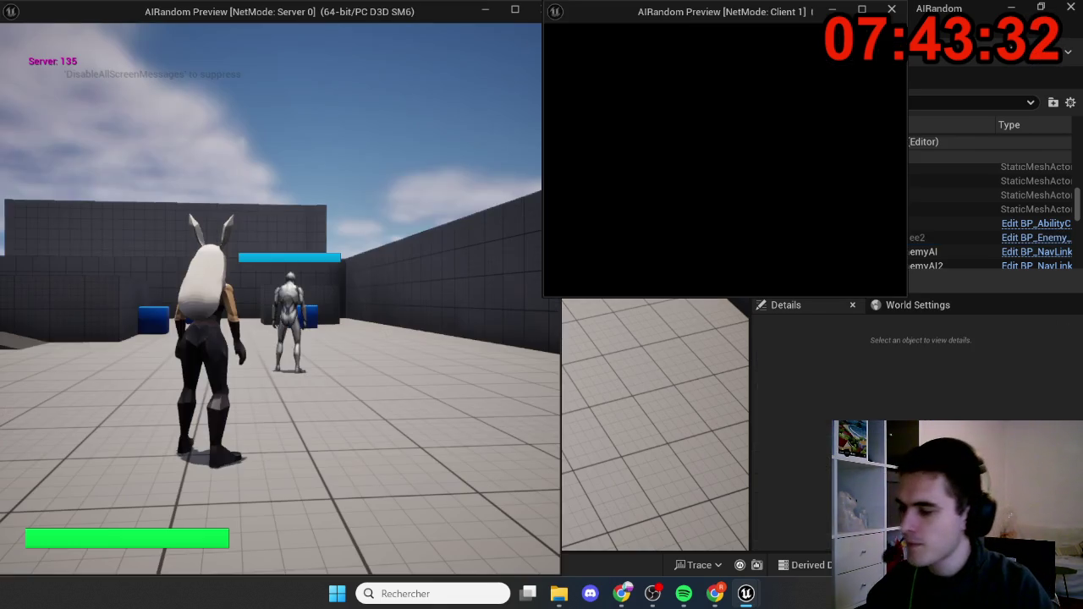
pyautogui.press('w')
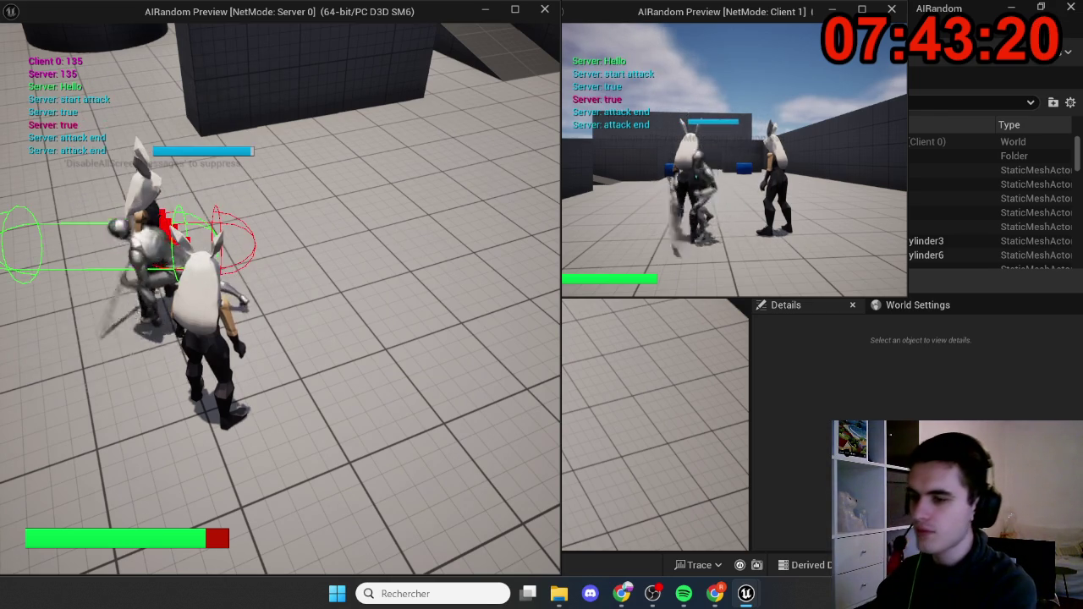
pyautogui.press('Escape')
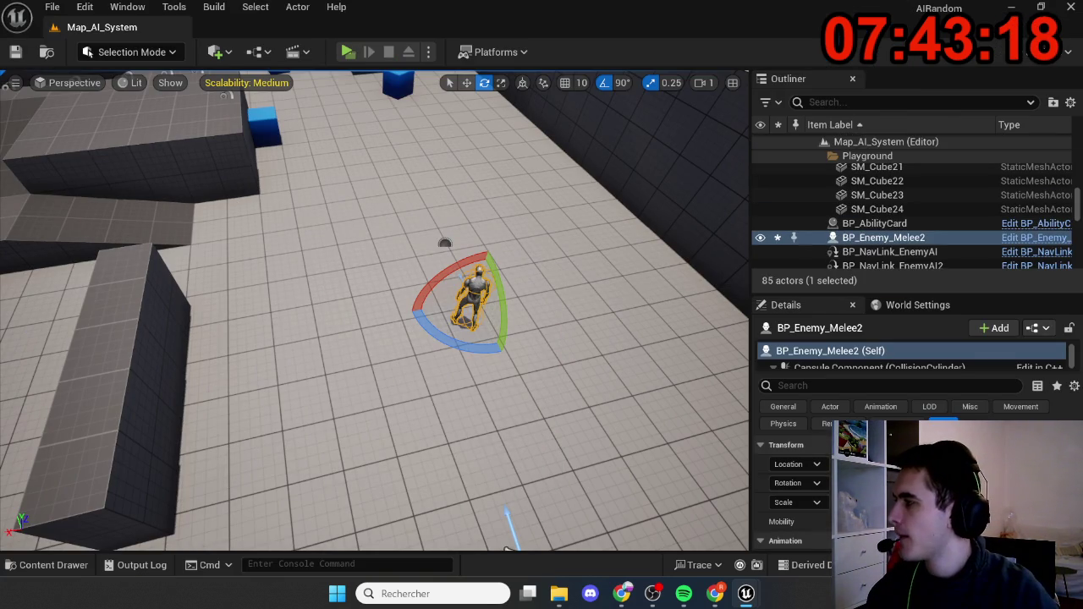
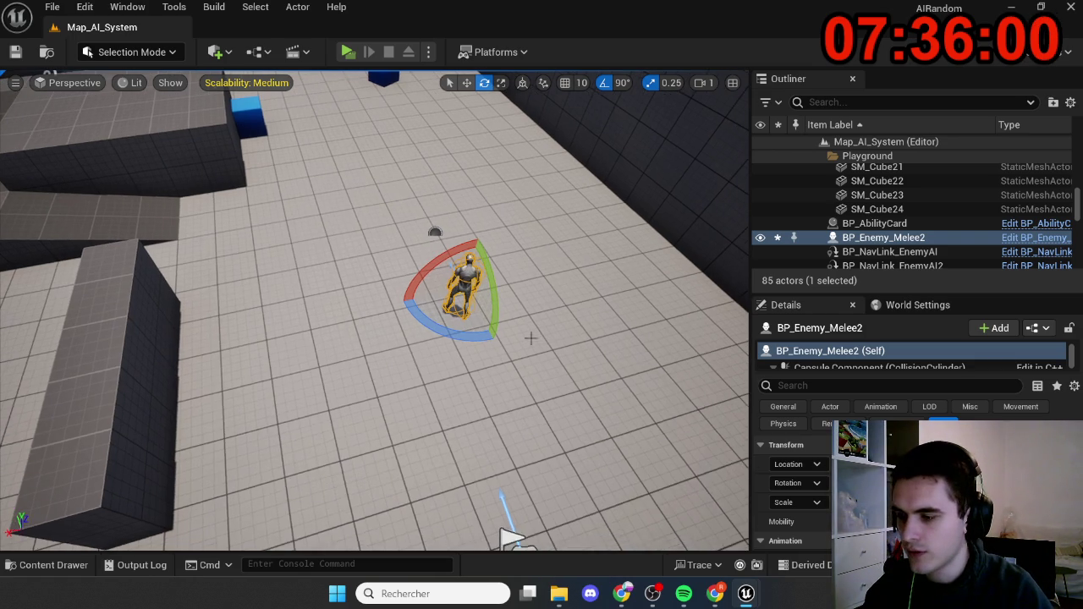
# - Open the Content Drawer and browse through the project's assets
pyautogui.hotkey('ctrl', 'space')
pyautogui.scroll(-3, 127, 483)
pyautogui.scroll(2, 121, 489)
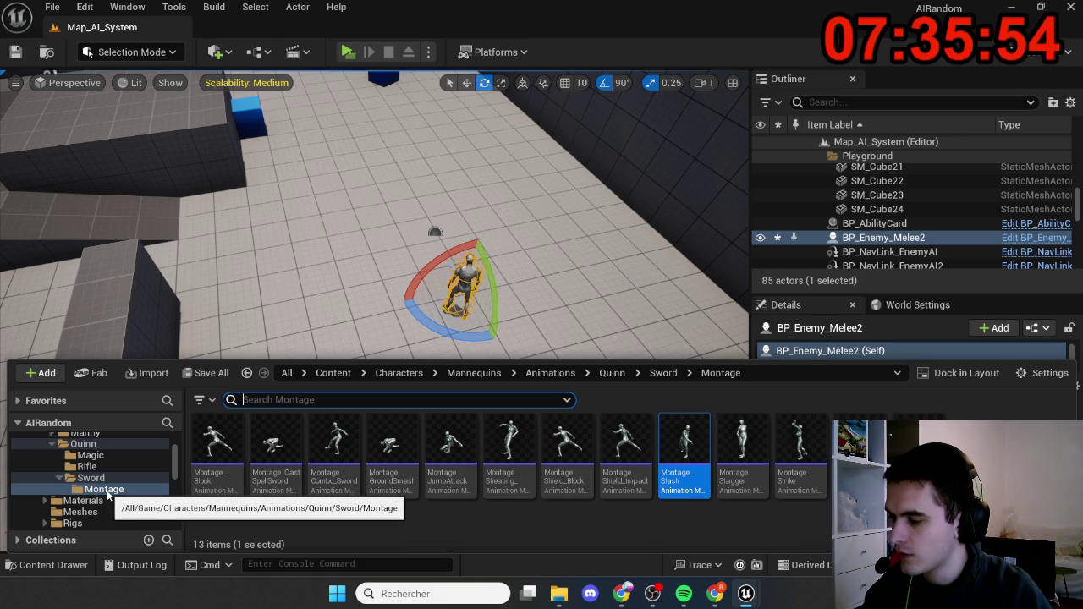
pyautogui.scroll(1, 109, 496)
pyautogui.scroll(1, 106, 498)
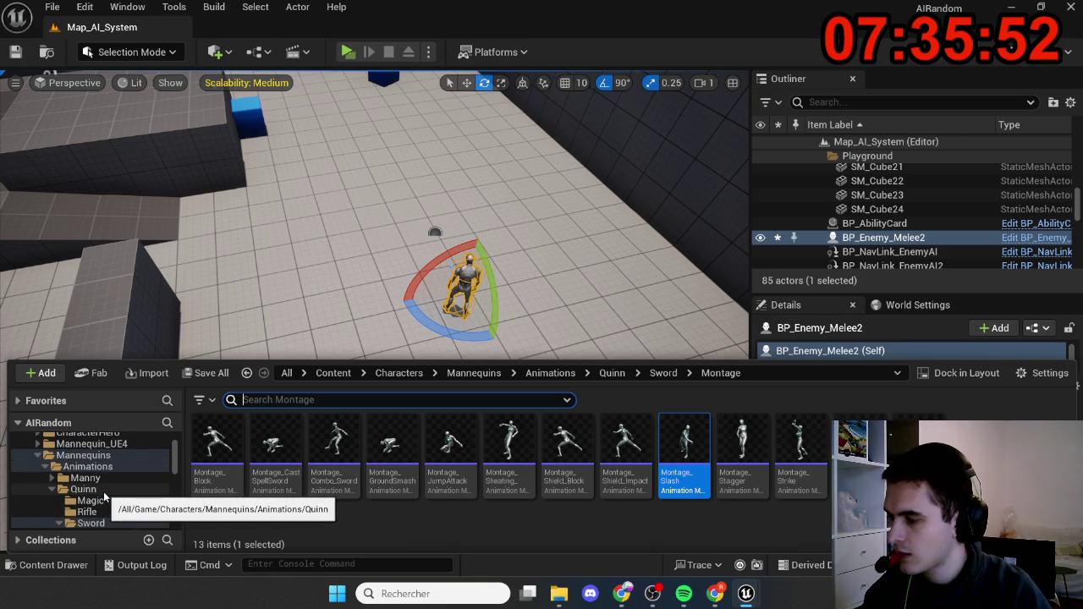
pyautogui.scroll(-2, 101, 494)
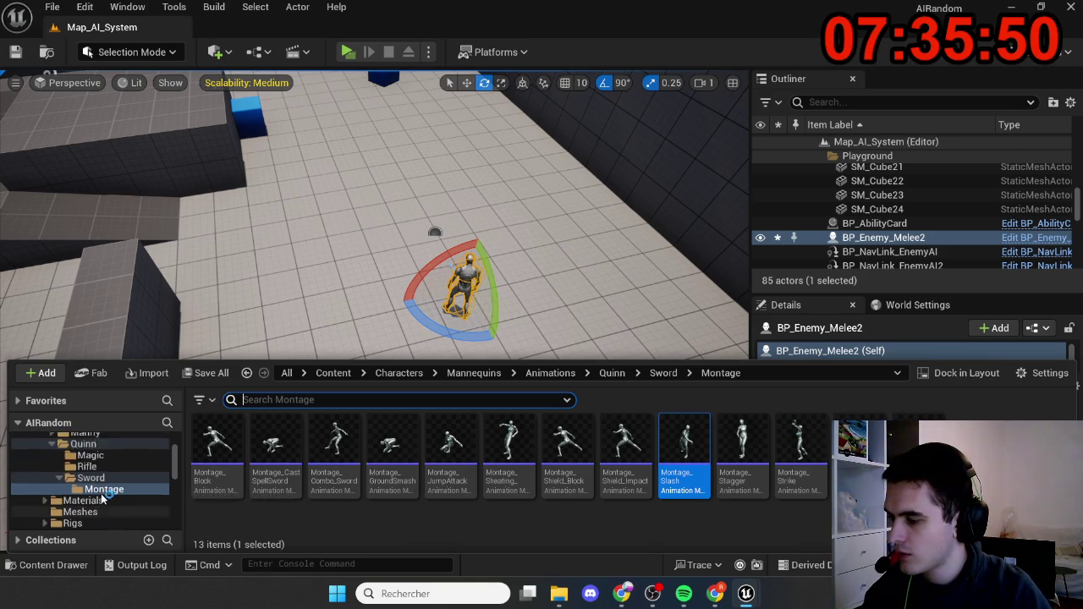
pyautogui.scroll(1, 102, 493)
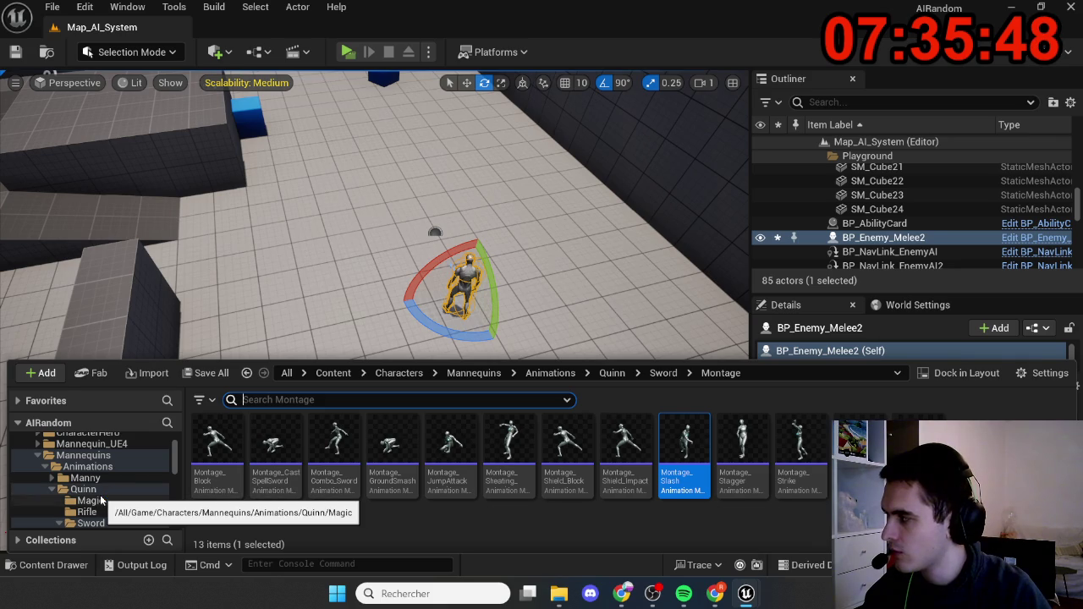
pyautogui.hotkey('ctrl', 'space')
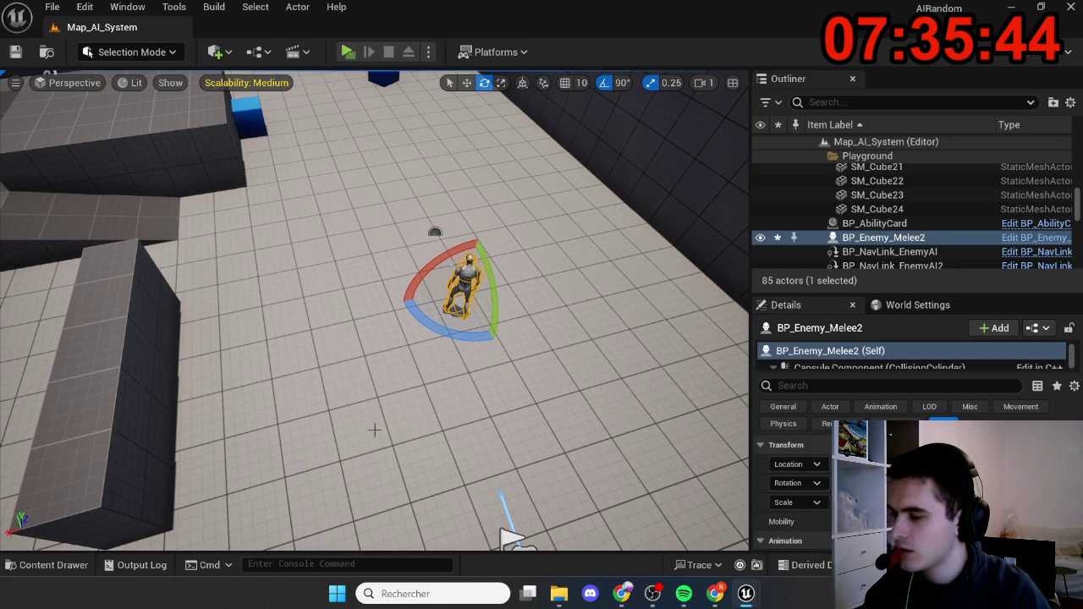
pyautogui.hotkey('ctrl', 'space')
pyautogui.scroll(-2, 118, 501)
pyautogui.scroll(3, 110, 501)
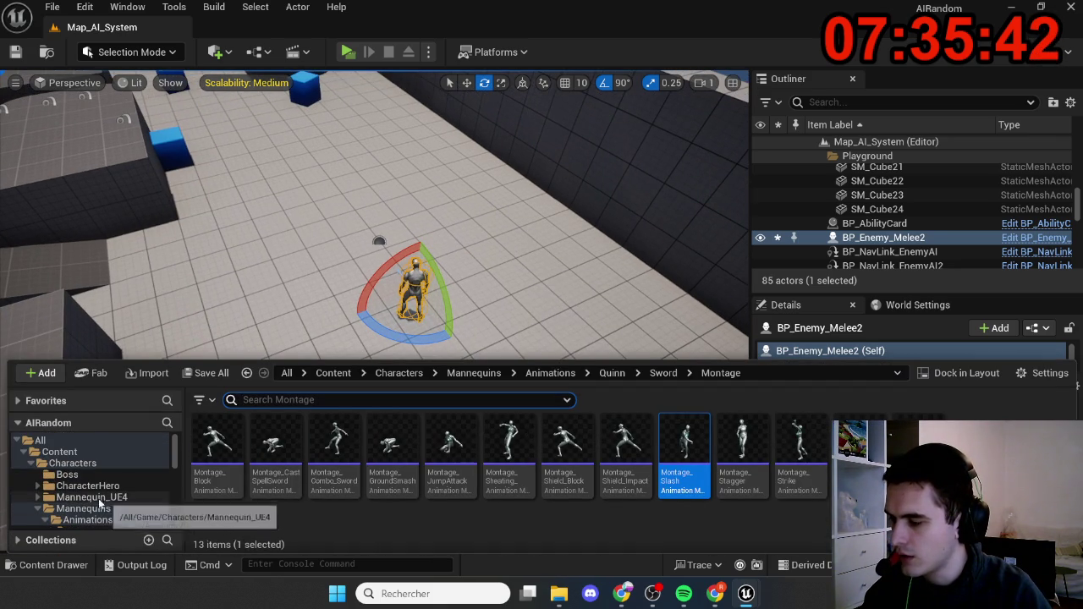
# - In Content > World, search 's_atta' and open the S_AttackInfo structure
pyautogui.click(59, 452)
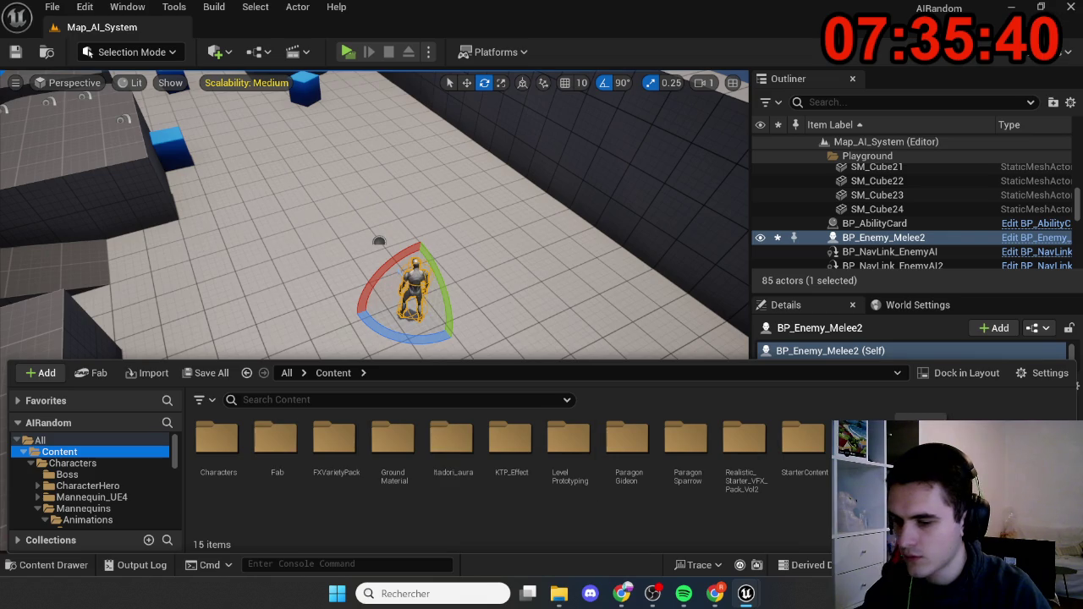
pyautogui.doubleClick(1039, 448)
pyautogui.click(448, 398)
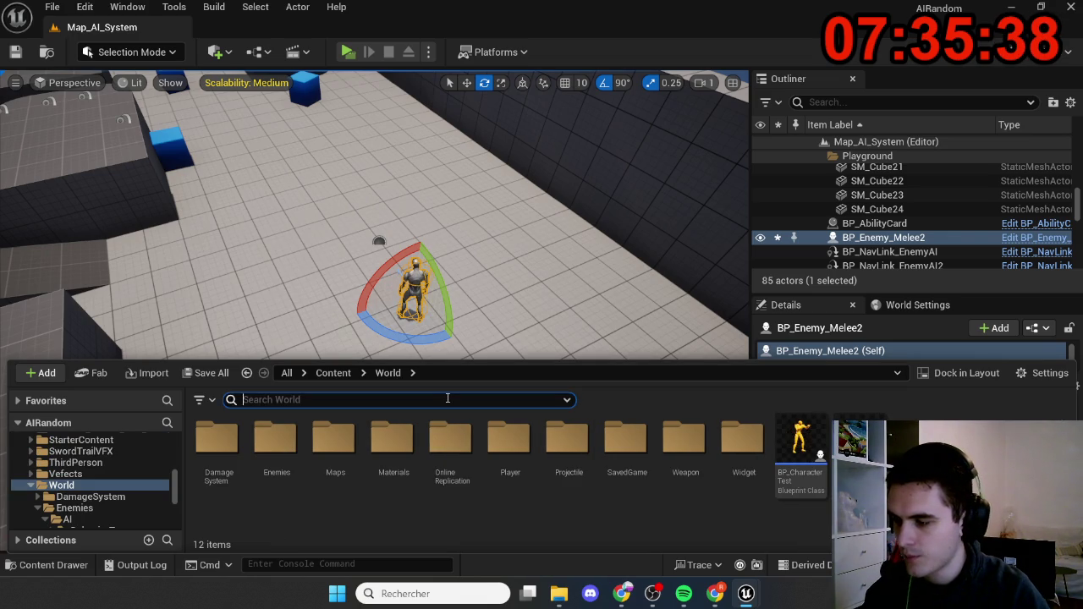
pyautogui.write('s_atta')
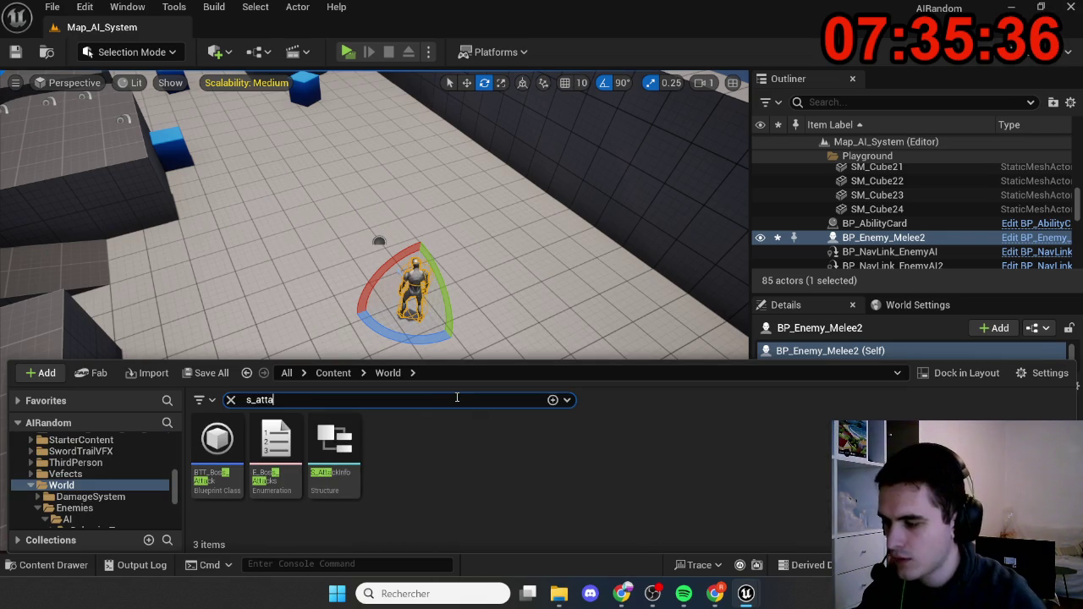
pyautogui.click(349, 464)
pyautogui.doubleClick(348, 464)
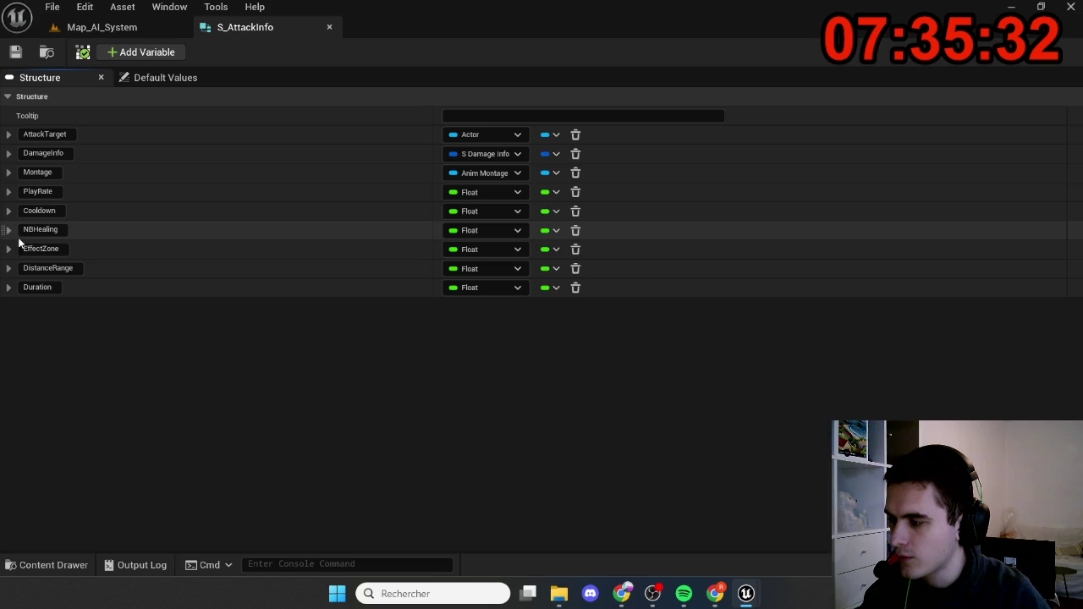
# - Expand and collapse the PlayRate field's settings, then close the S_AttackInfo editor
pyautogui.click(10, 192)
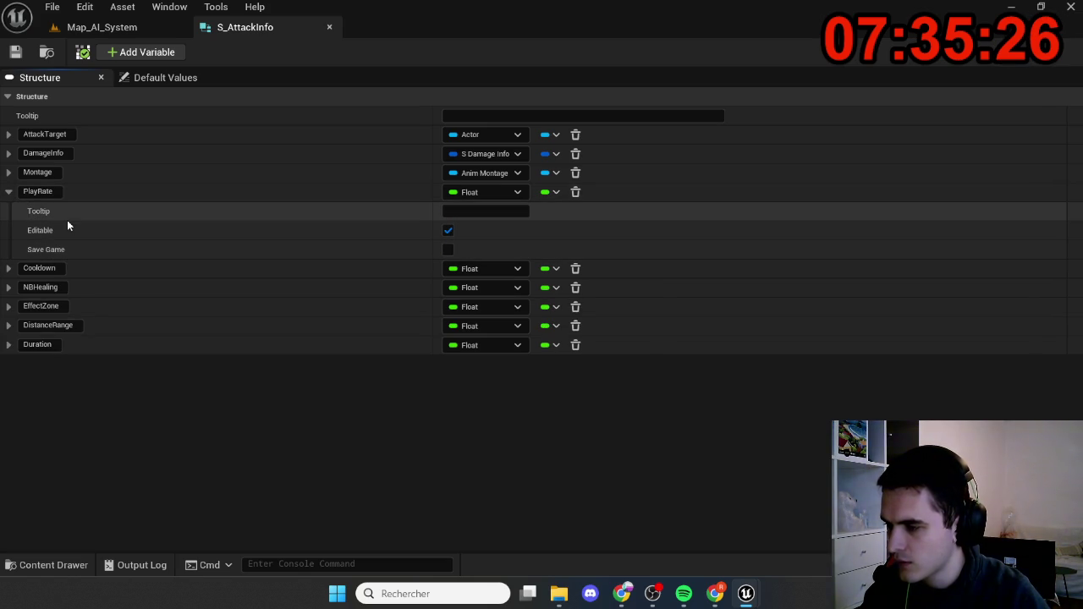
pyautogui.click(8, 193)
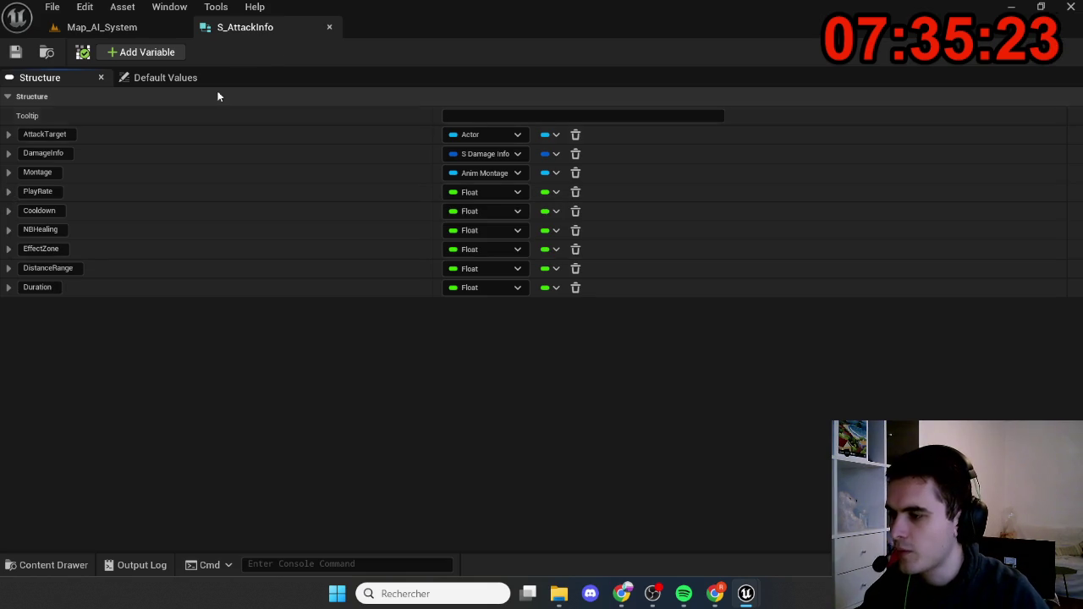
pyautogui.click(328, 29)
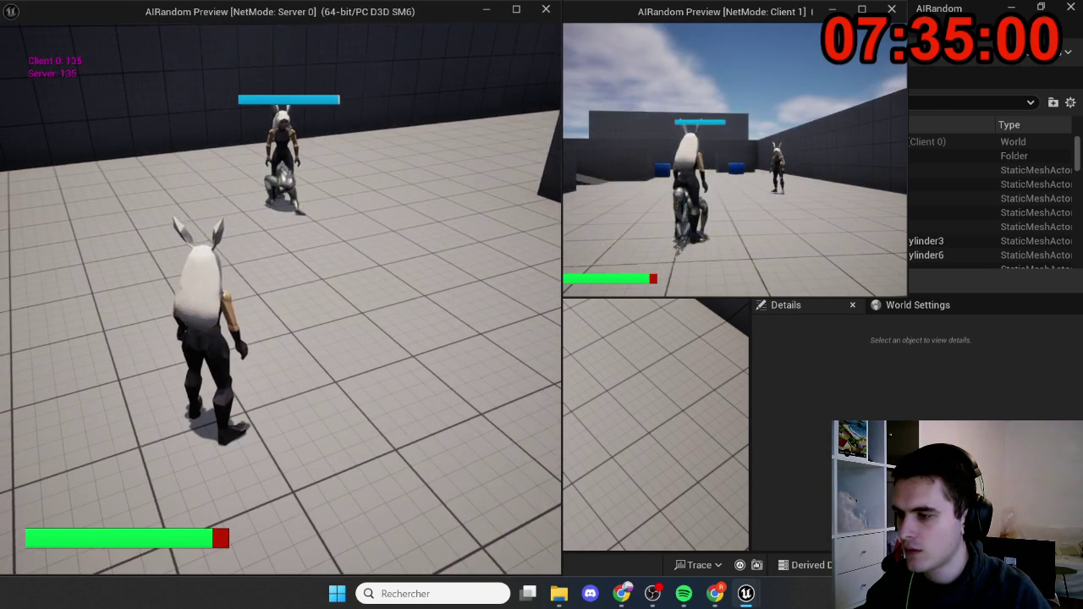
# - Watch the sword enemy attack over several play sessions, stopping each with Esc
pyautogui.press('Escape')
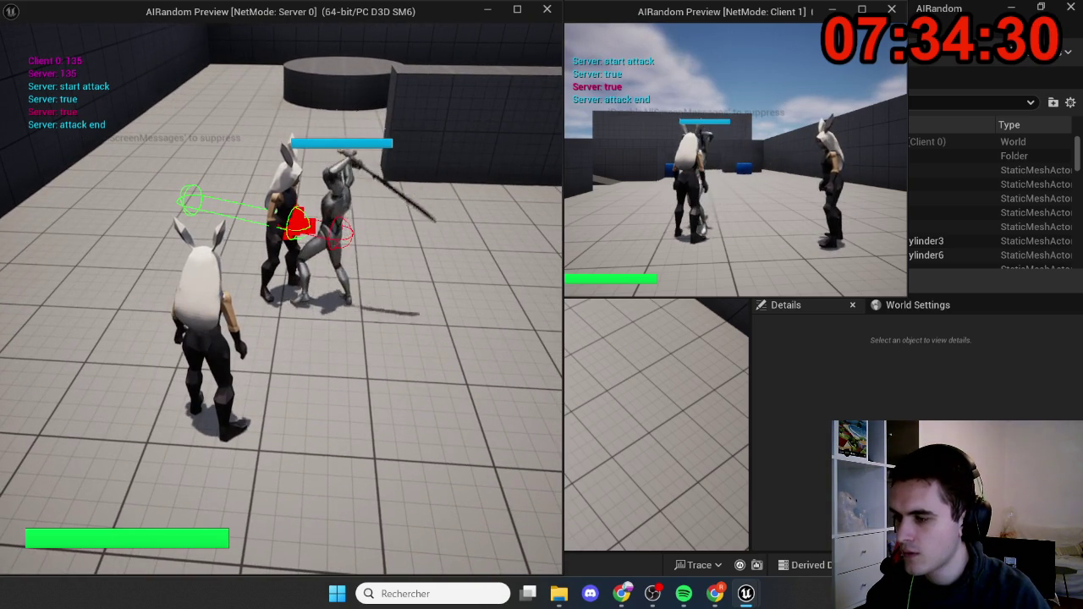
pyautogui.press('Escape')
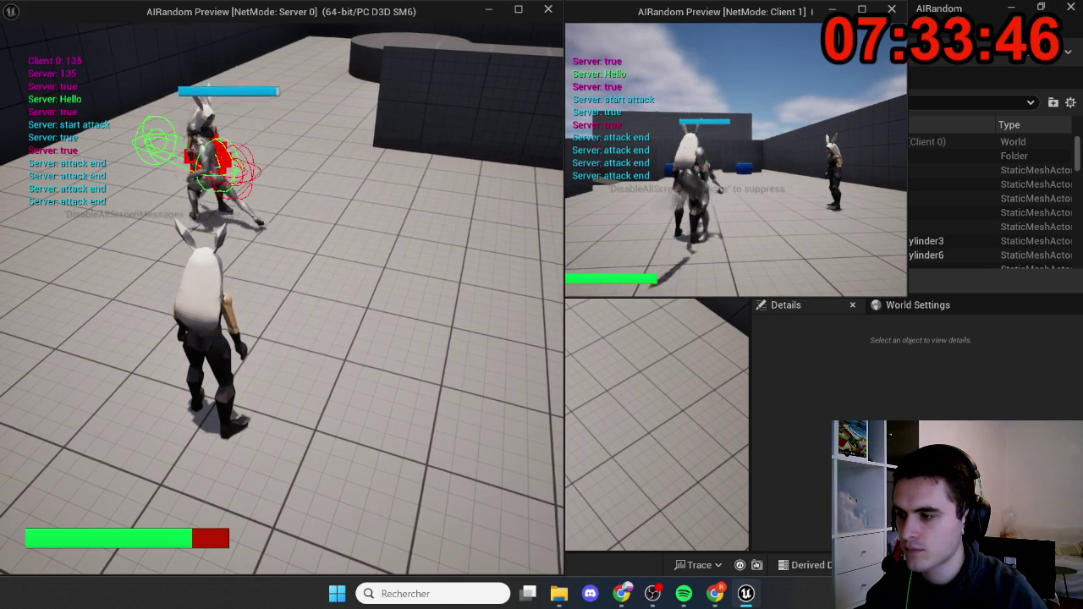
pyautogui.press('Escape')
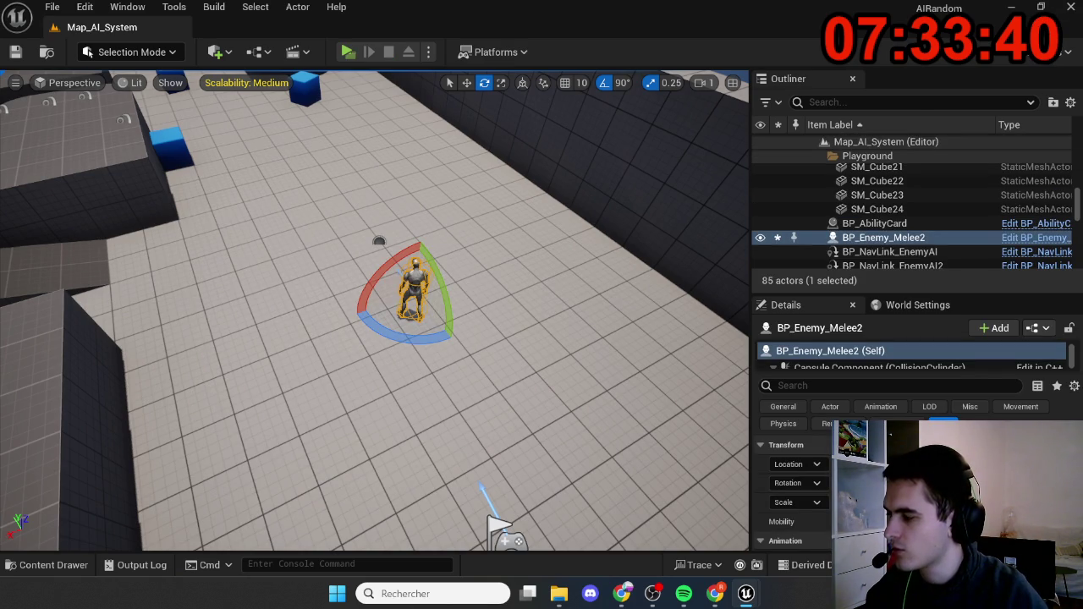
# - Launch a new server-and-client play test and run the server player toward the enemy
pyautogui.click(348, 51)
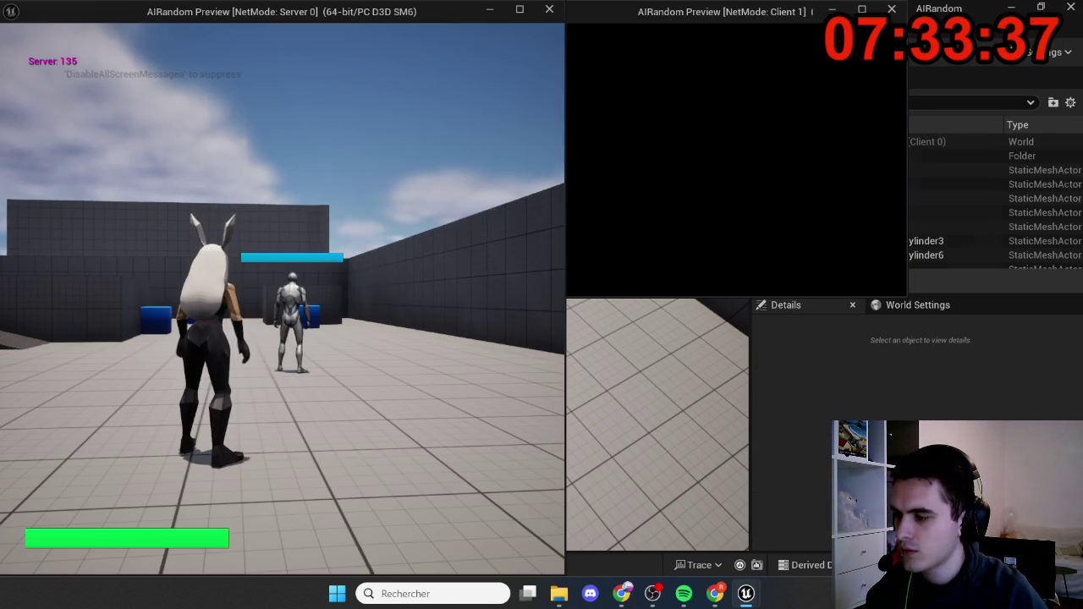
pyautogui.click(371, 259)
pyautogui.press('w')
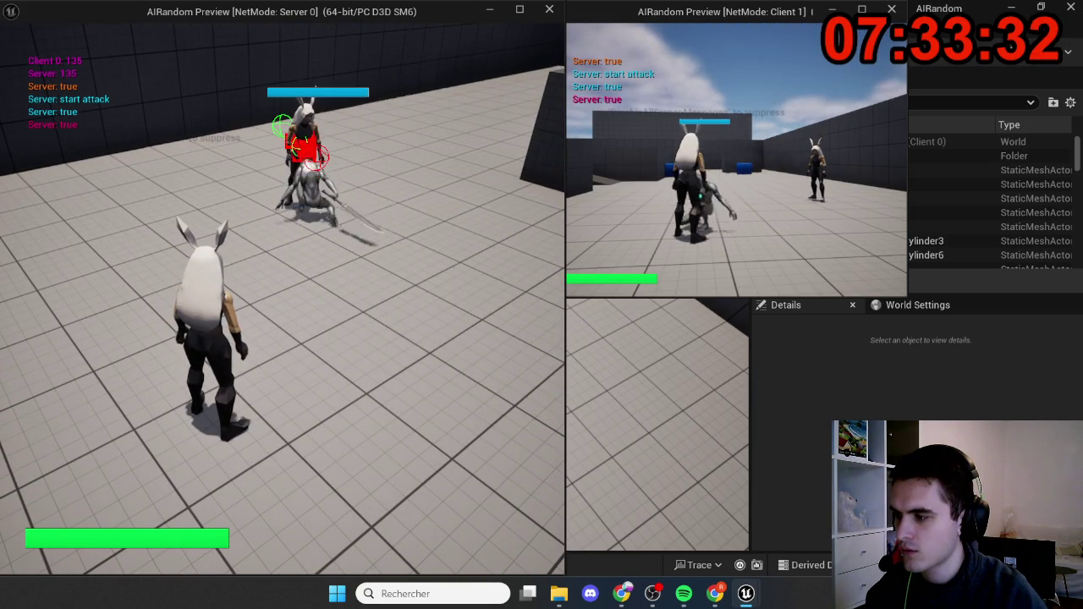
# - Run the player up to the silver sword enemy twice, ending each play run with Esc
pyautogui.press('w')
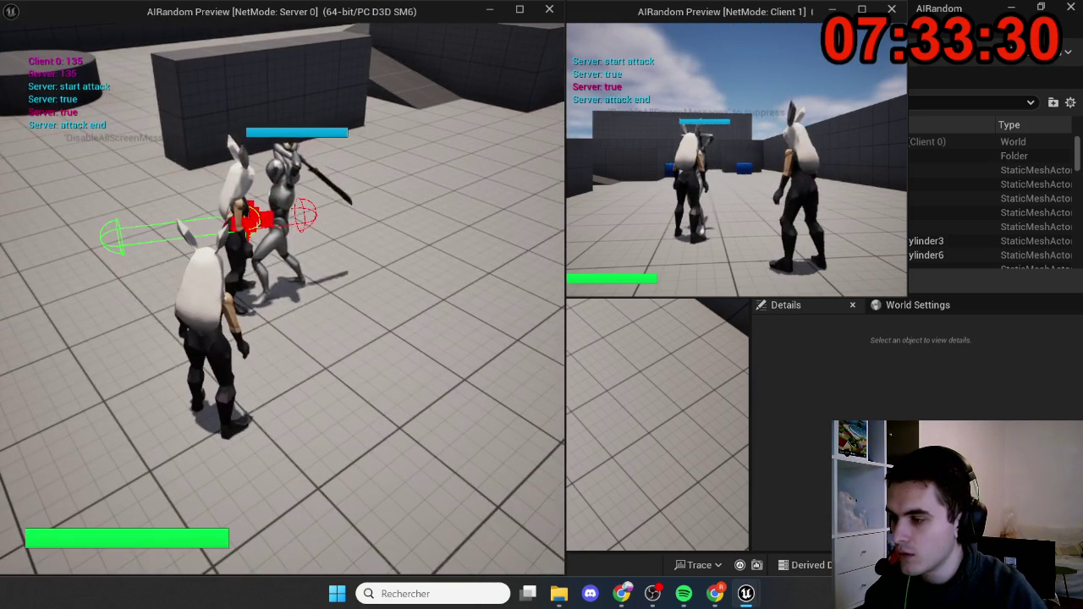
pyautogui.press('Escape')
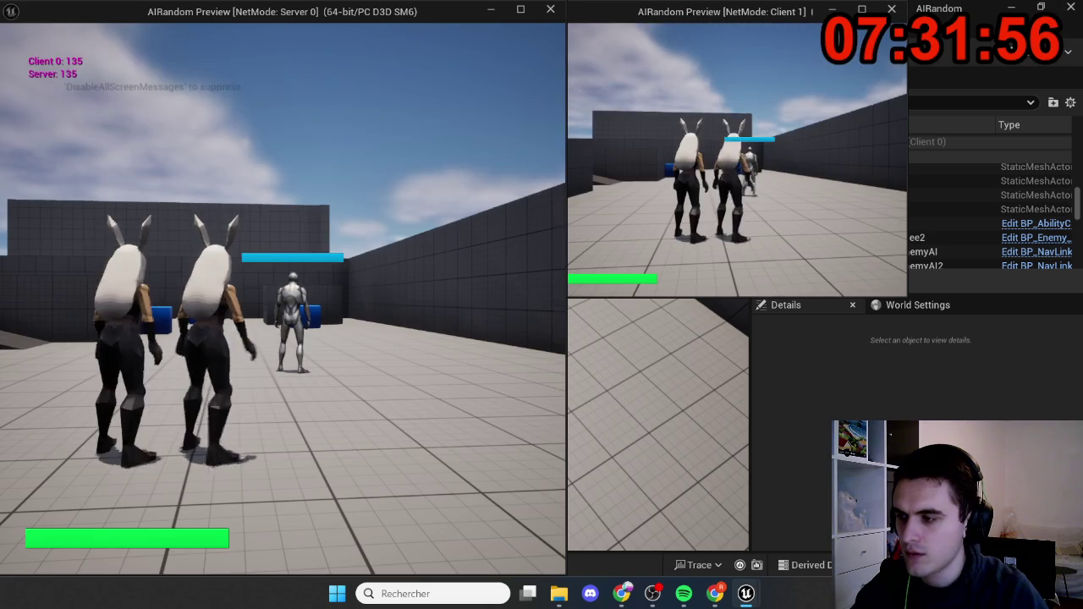
pyautogui.press('w')
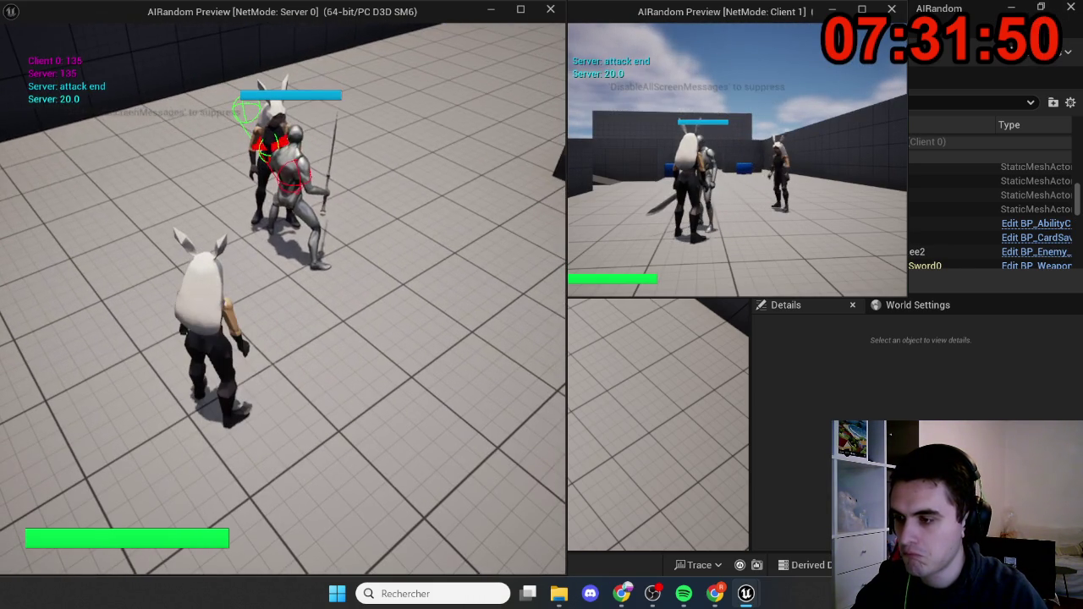
pyautogui.press('Escape')
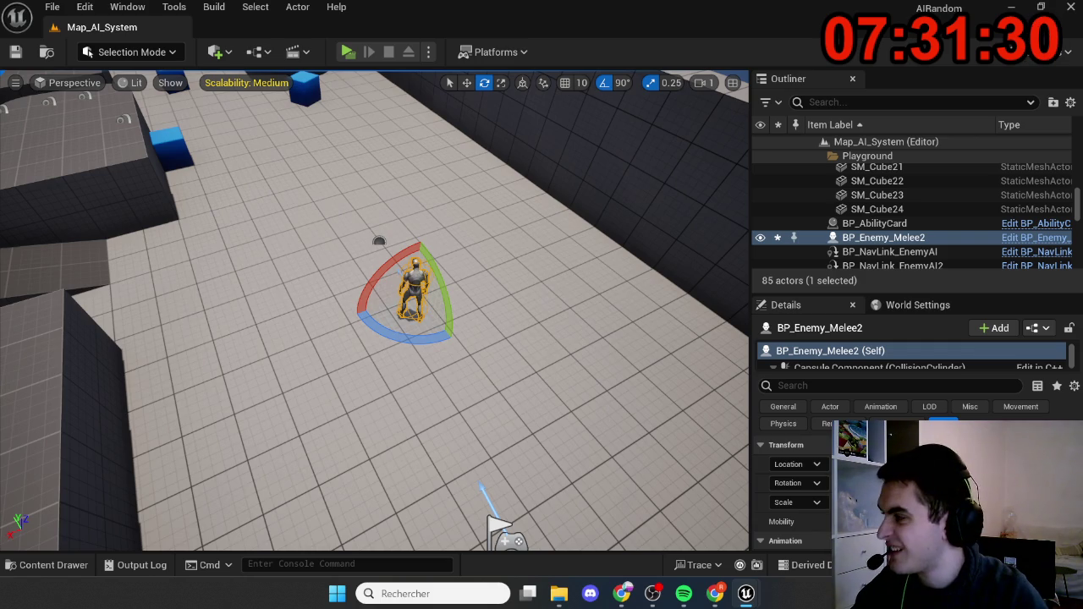
# - Start a multiplayer Play in Editor test with Alt+P
pyautogui.hotkey('alt', 'p')
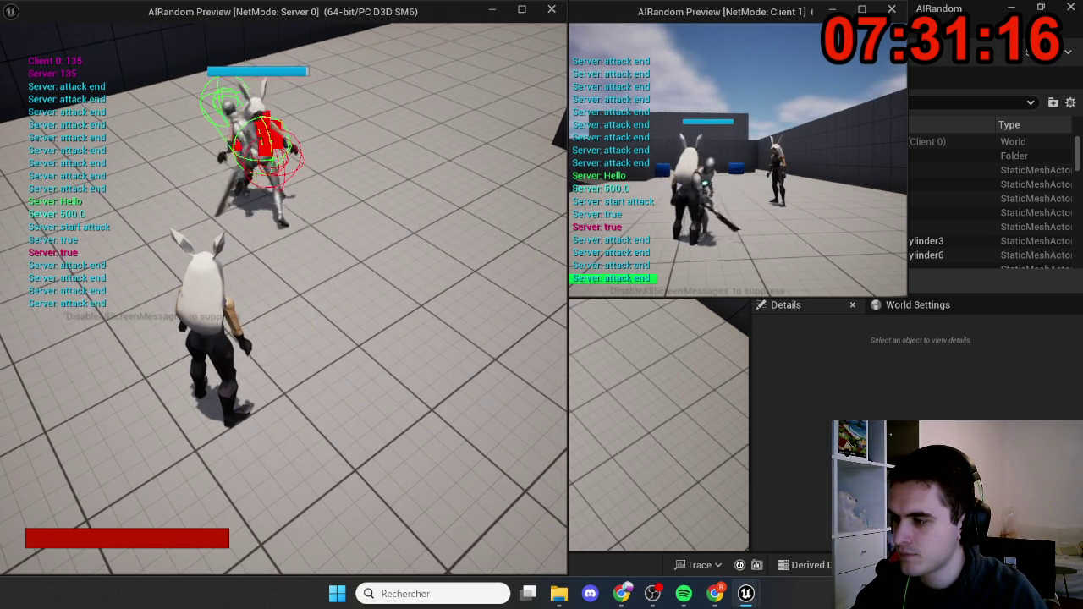
# - Stop the running play sessions with Esc, then relaunch the test with Alt+P
pyautogui.press('Escape')
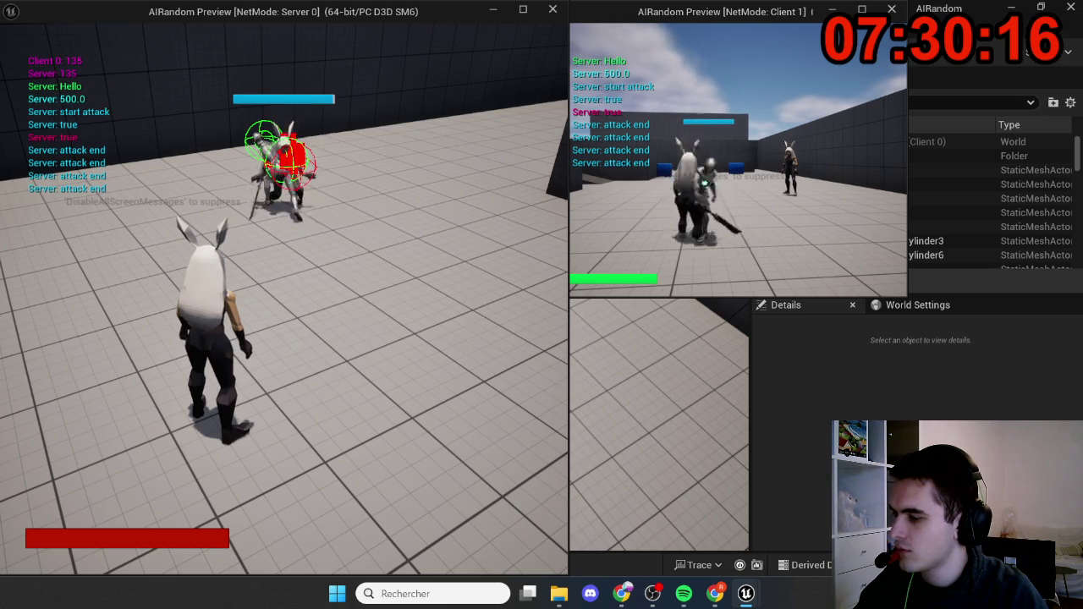
pyautogui.press('Escape')
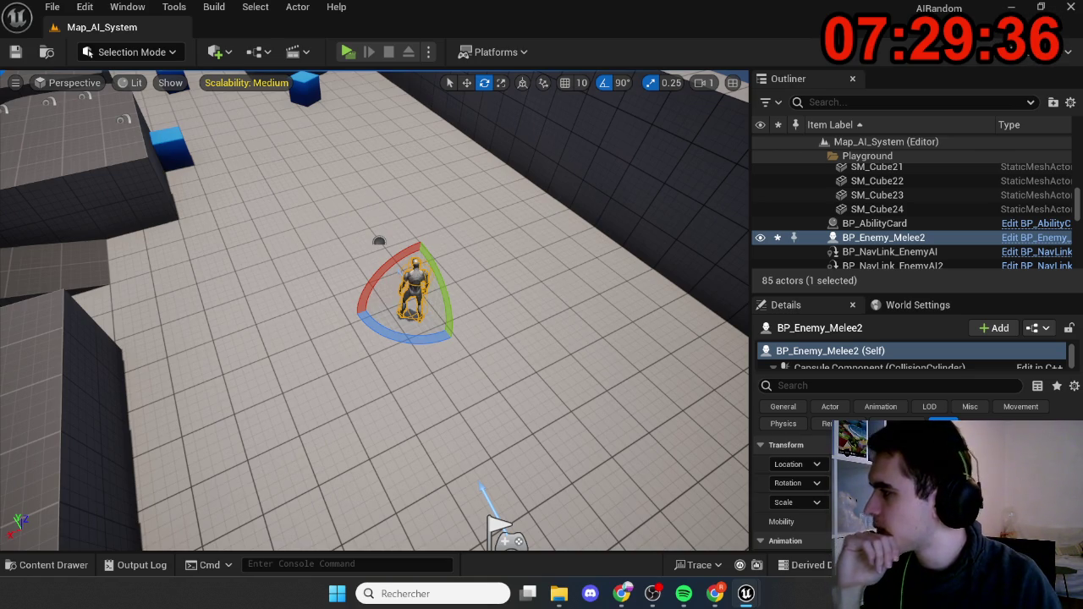
pyautogui.hotkey('alt', 'p')
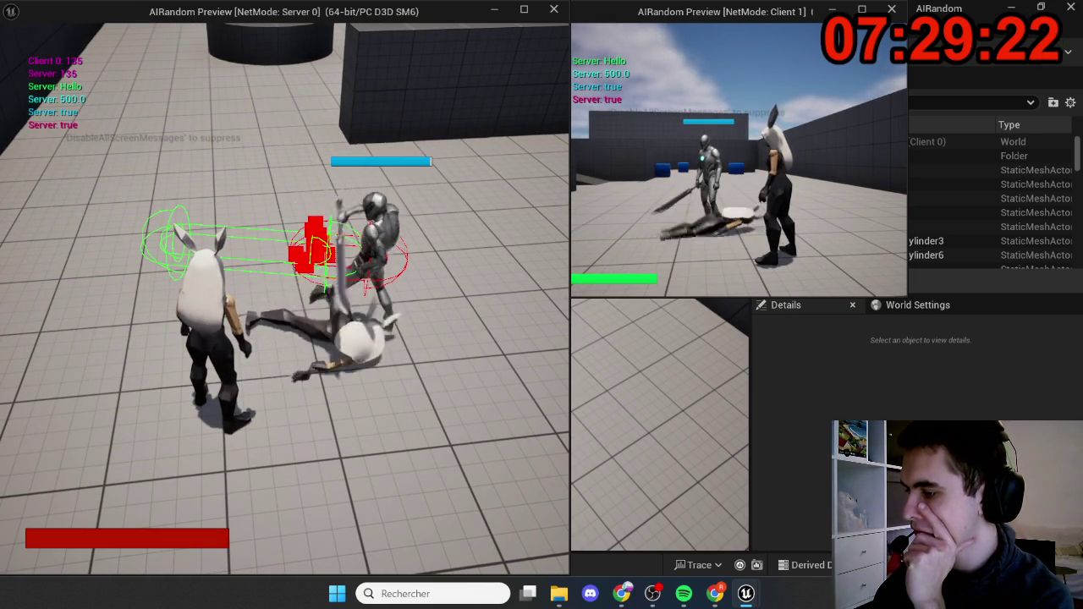
# - Run two fresh play tests, each time moving the player toward the melee enemy
pyautogui.press('Escape')
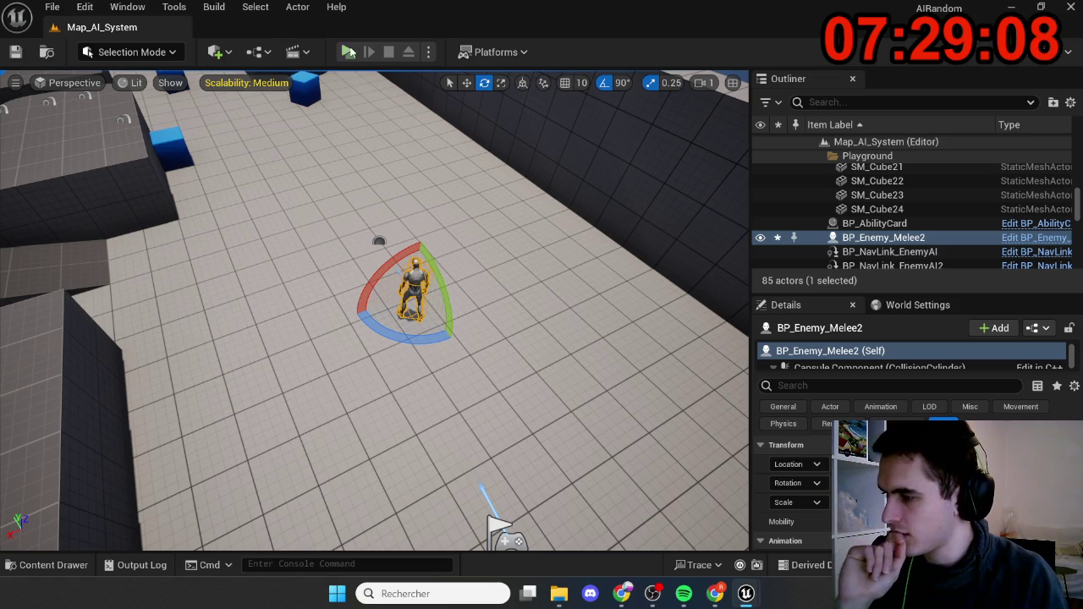
pyautogui.hotkey('alt', 'p')
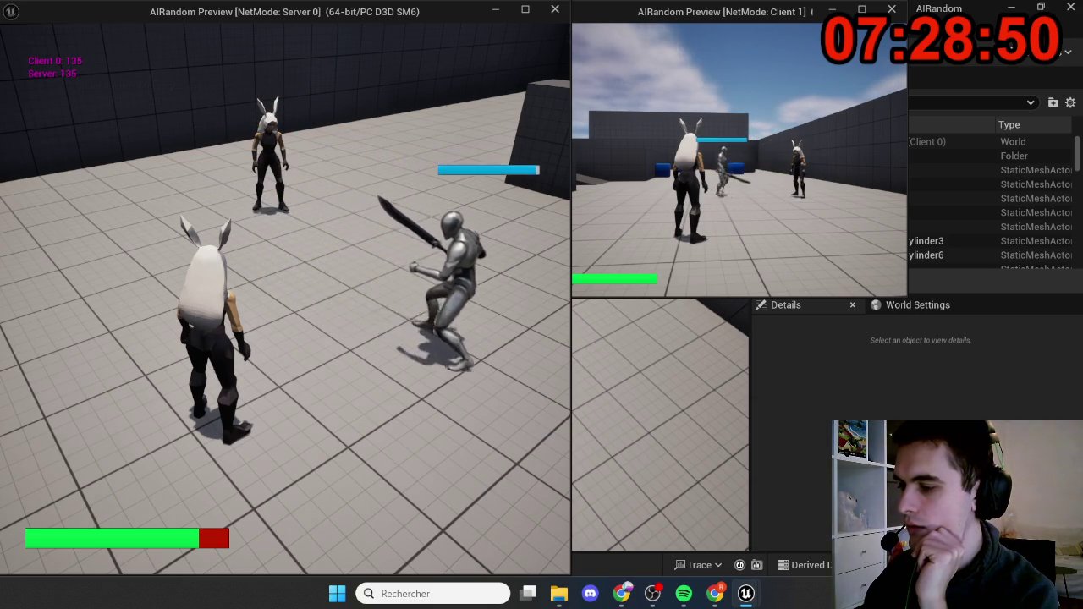
pyautogui.moveTo(285, 288)
pyautogui.press('w')
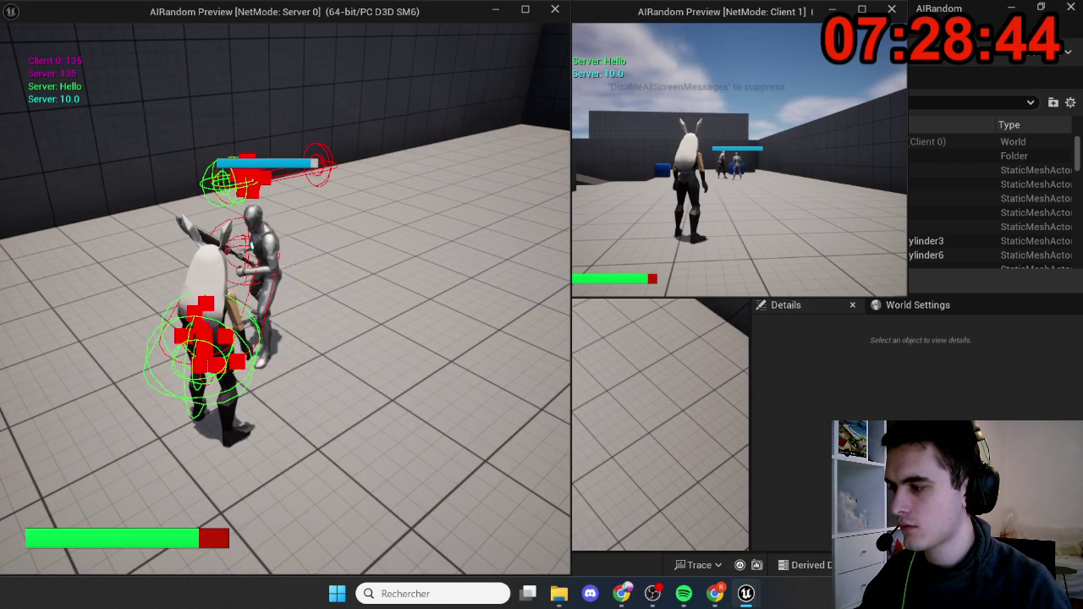
pyautogui.press('Escape')
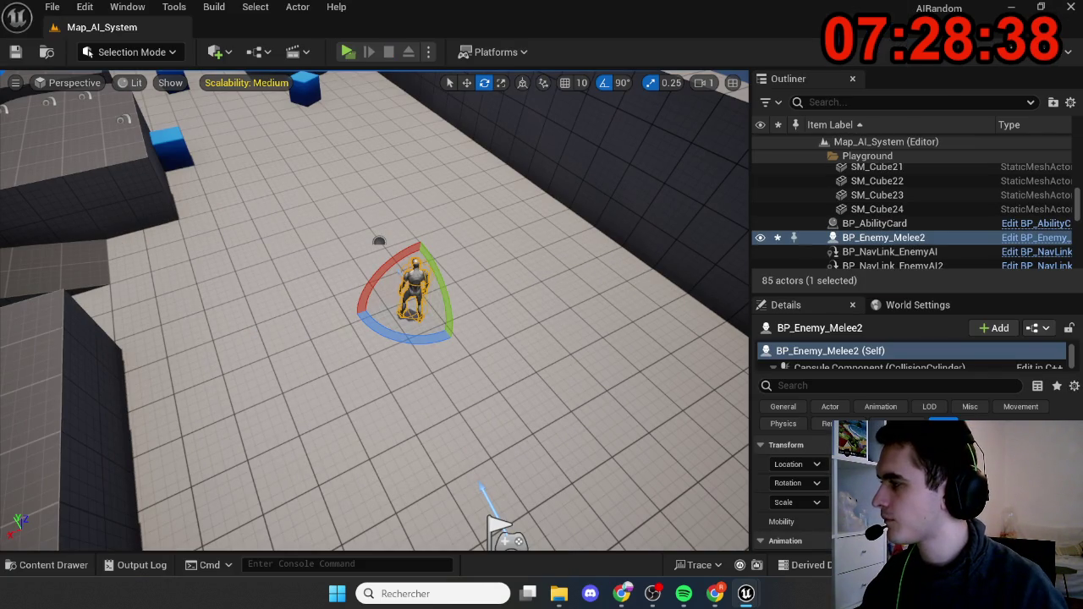
pyautogui.hotkey('alt', 'p')
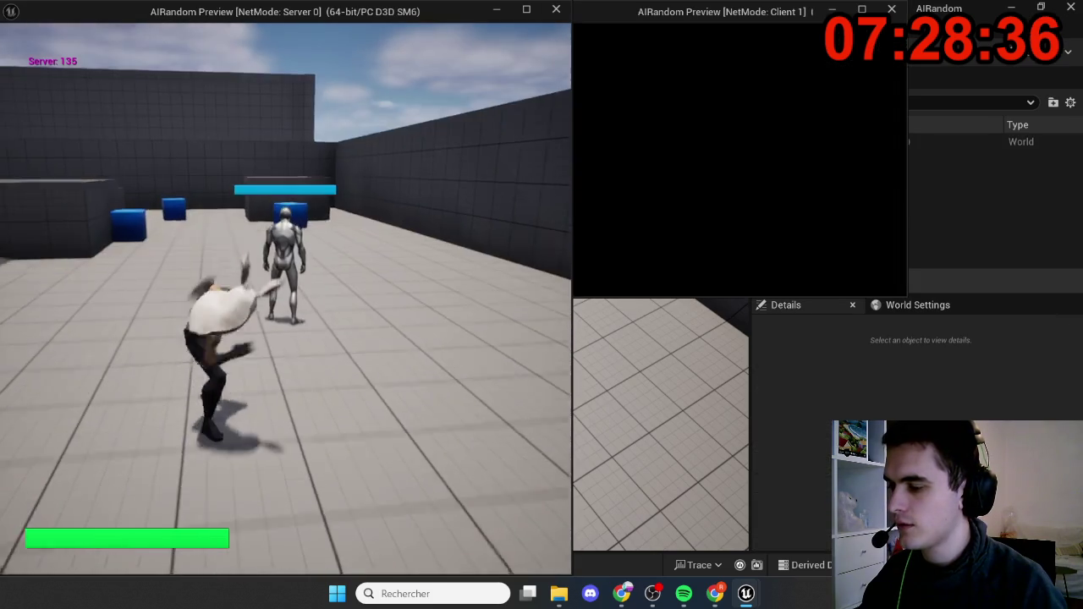
pyautogui.press('w')
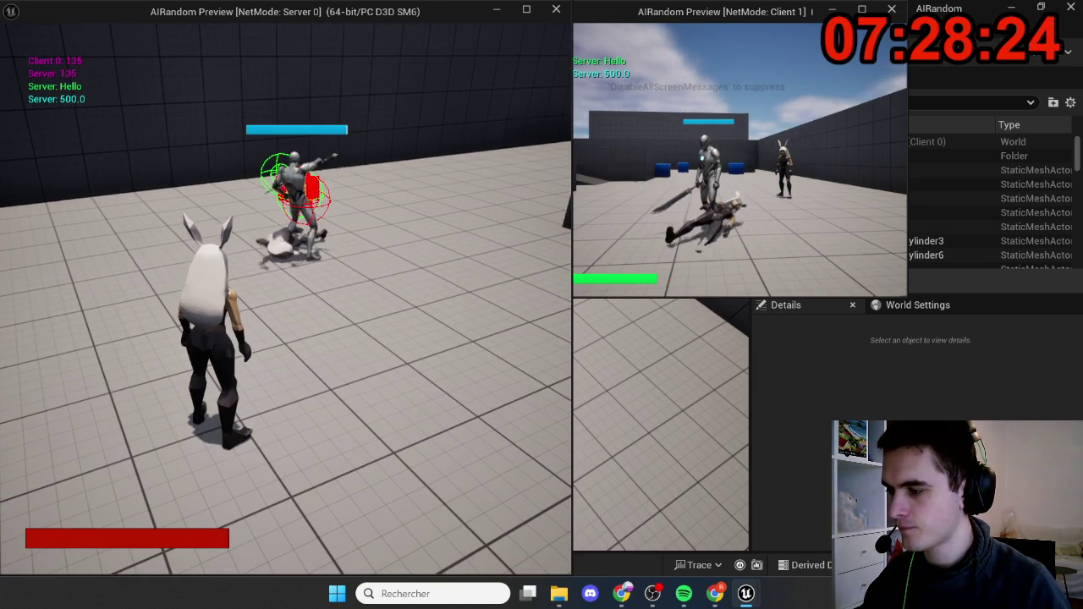
# - Move the player in and out of the enemy's reach to trigger its attacks, then stop play
pyautogui.press('w')
pyautogui.press('s')
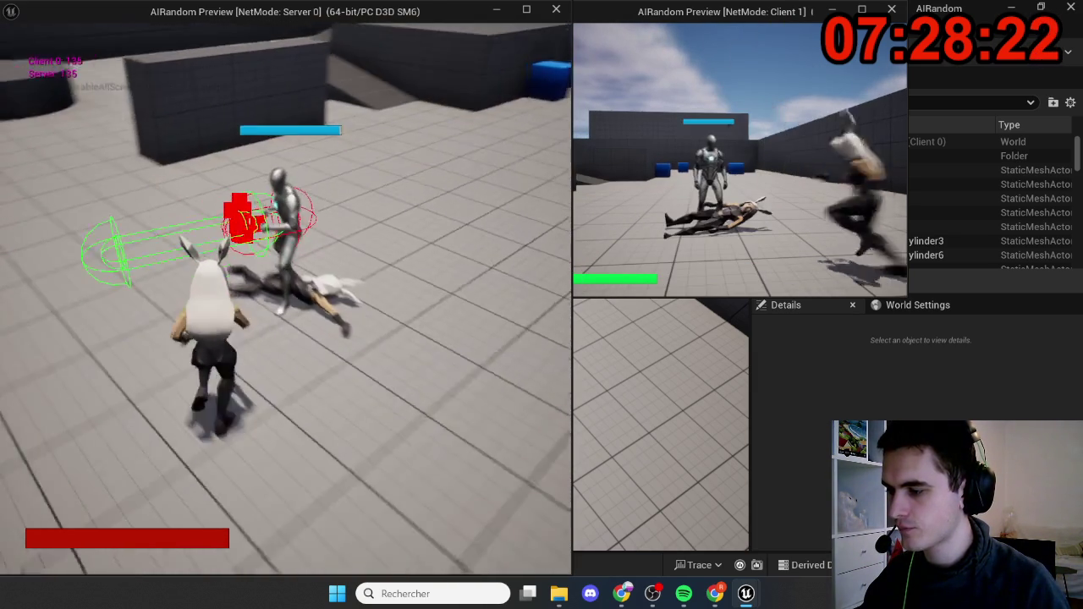
pyautogui.press('w')
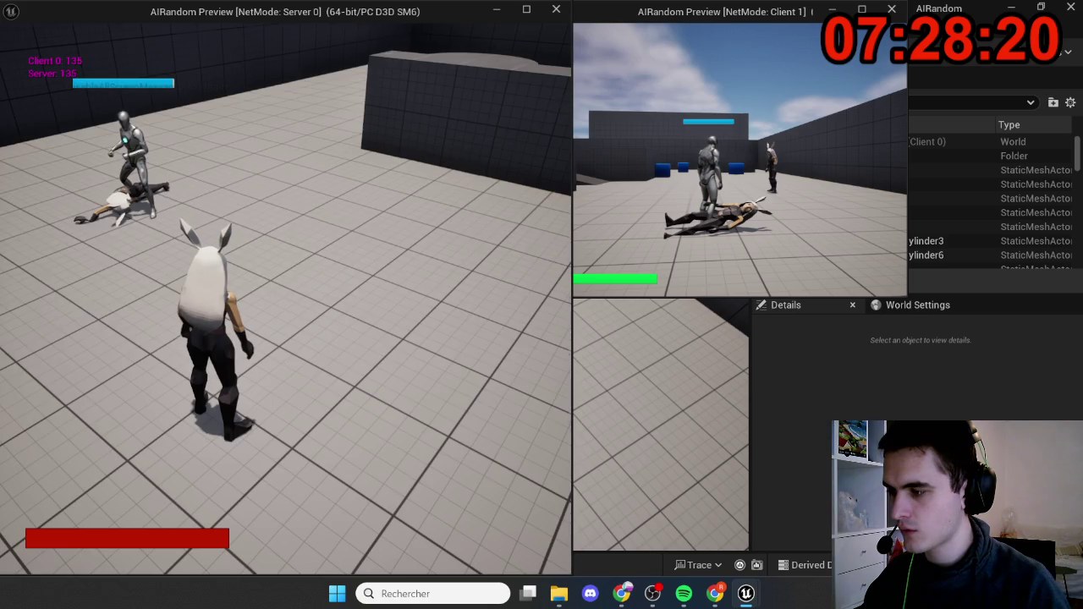
pyautogui.press('w')
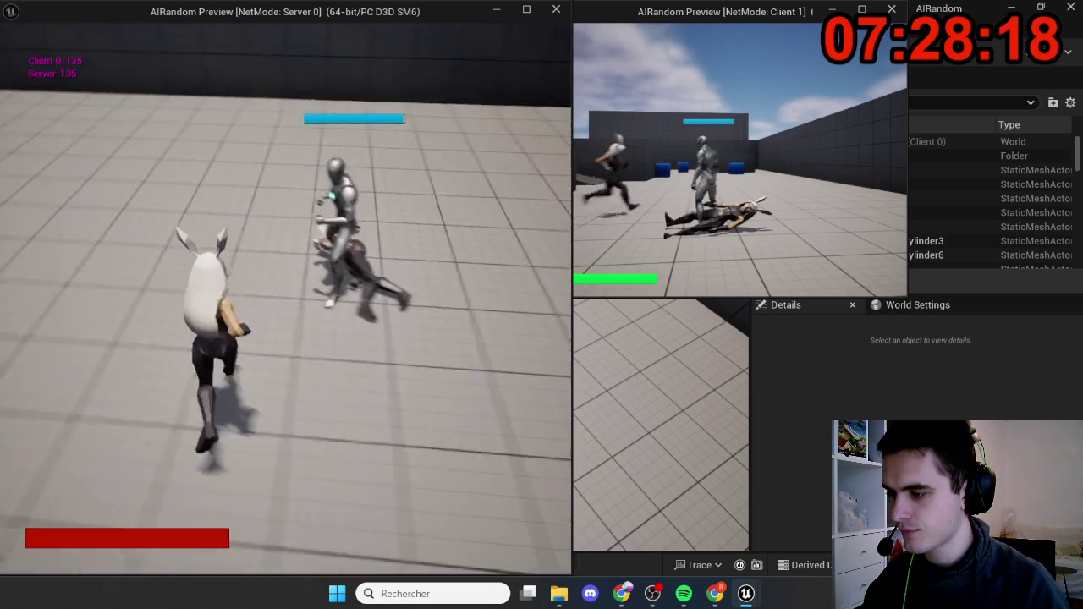
pyautogui.press('w')
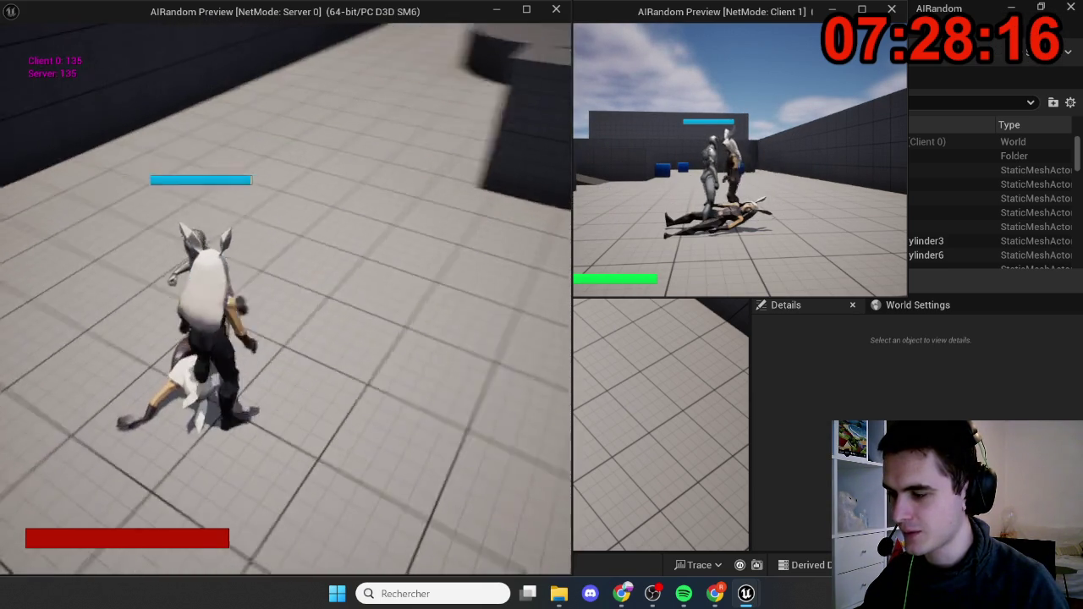
pyautogui.press('w')
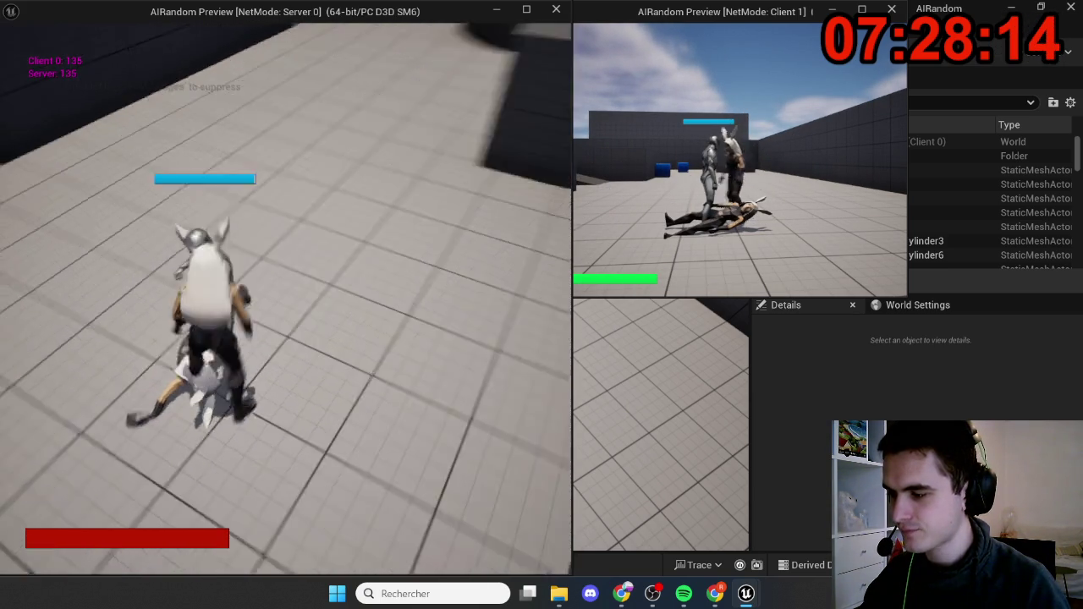
pyautogui.press('w')
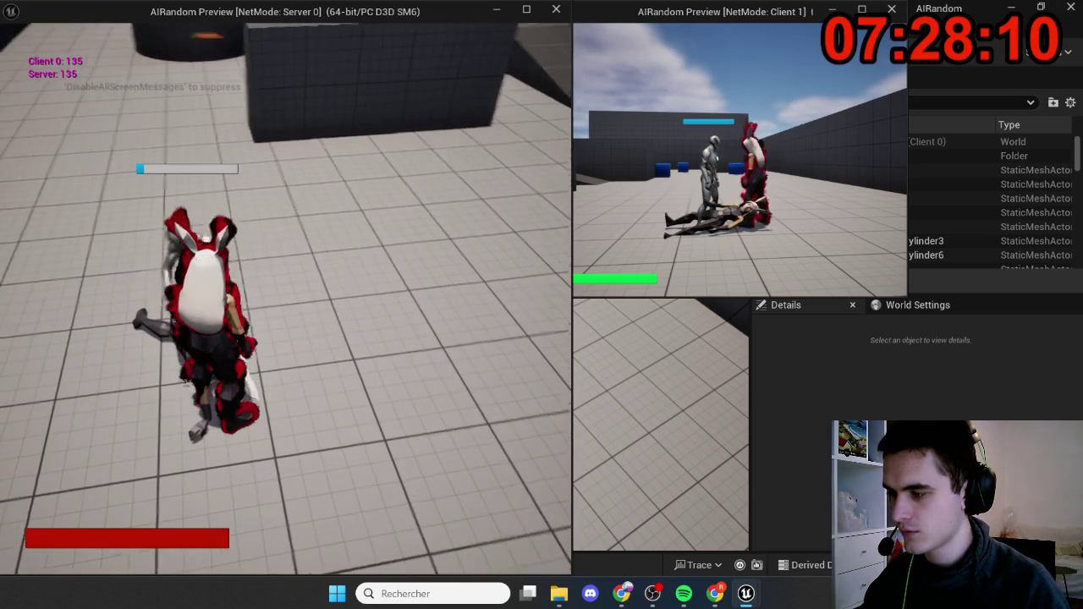
pyautogui.press('Escape')
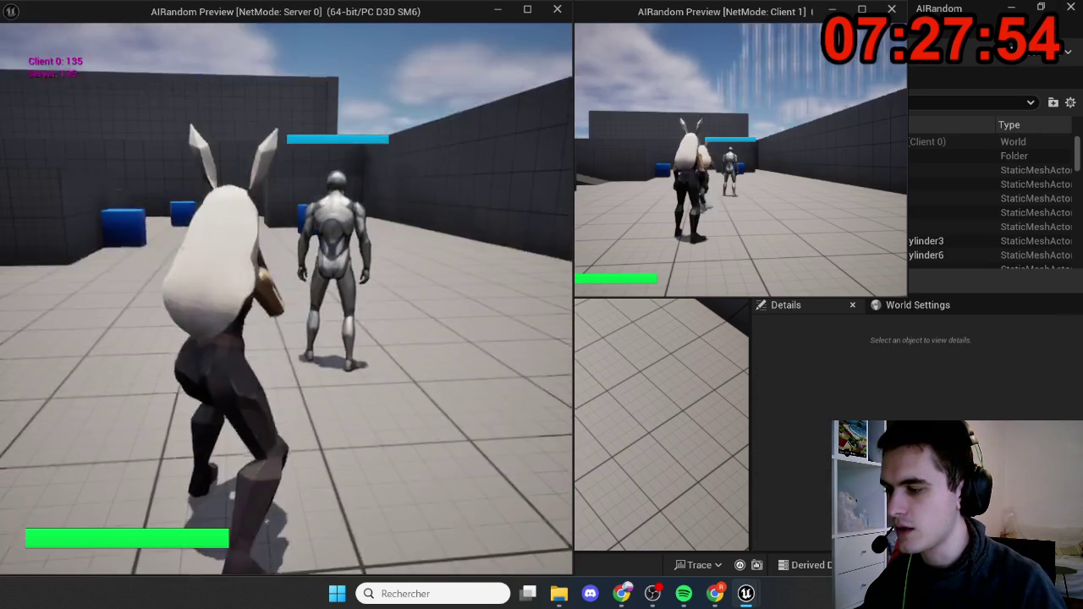
# - Approach the melee enemy again to provoke an attack, then end the play test
pyautogui.press('w')
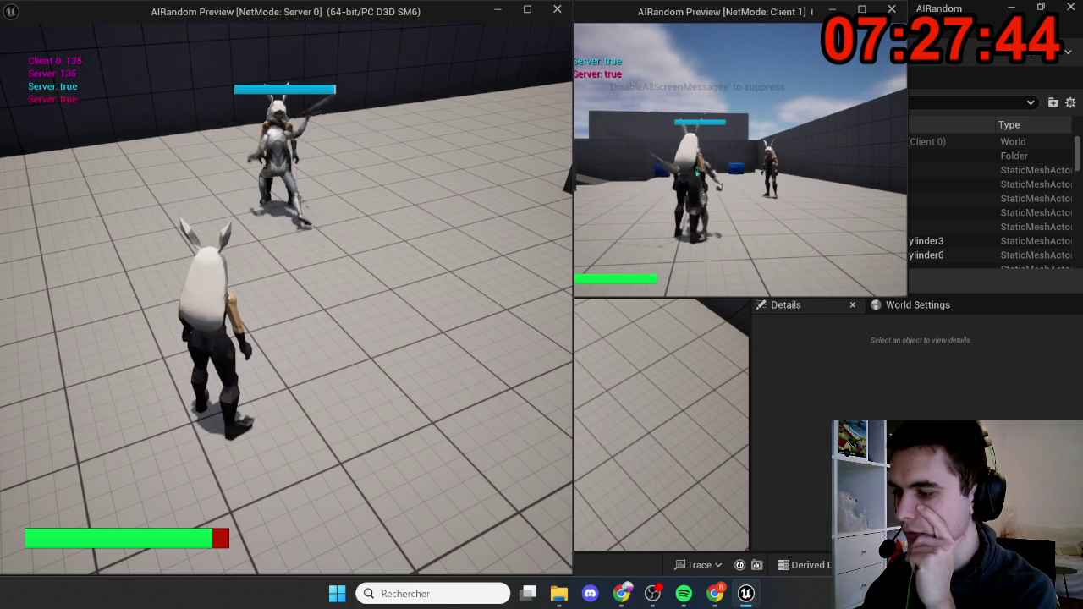
pyautogui.press('w')
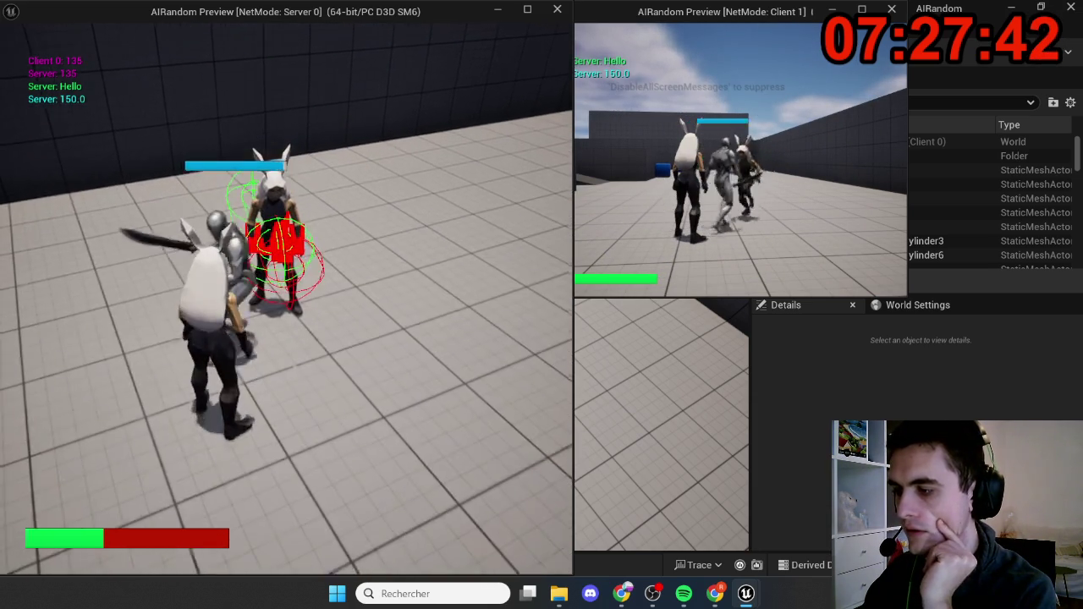
pyautogui.press('w')
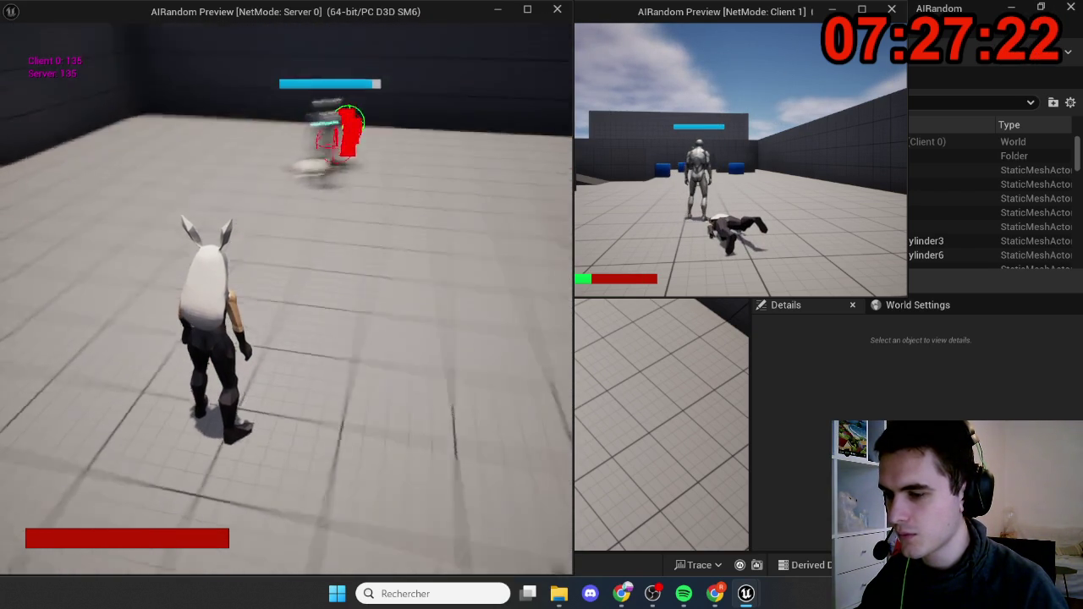
pyautogui.press('Escape')
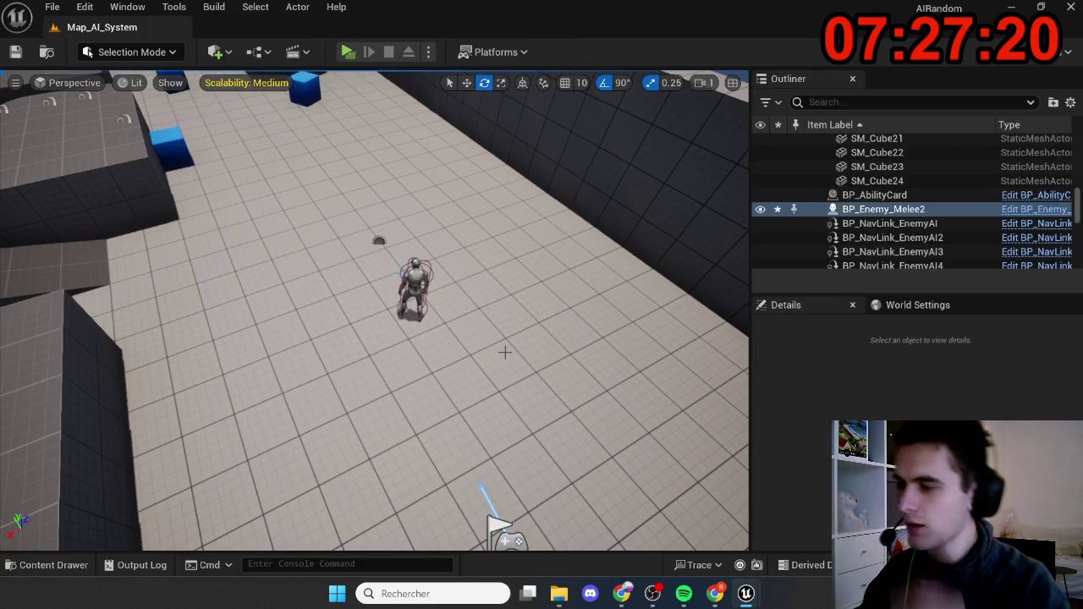